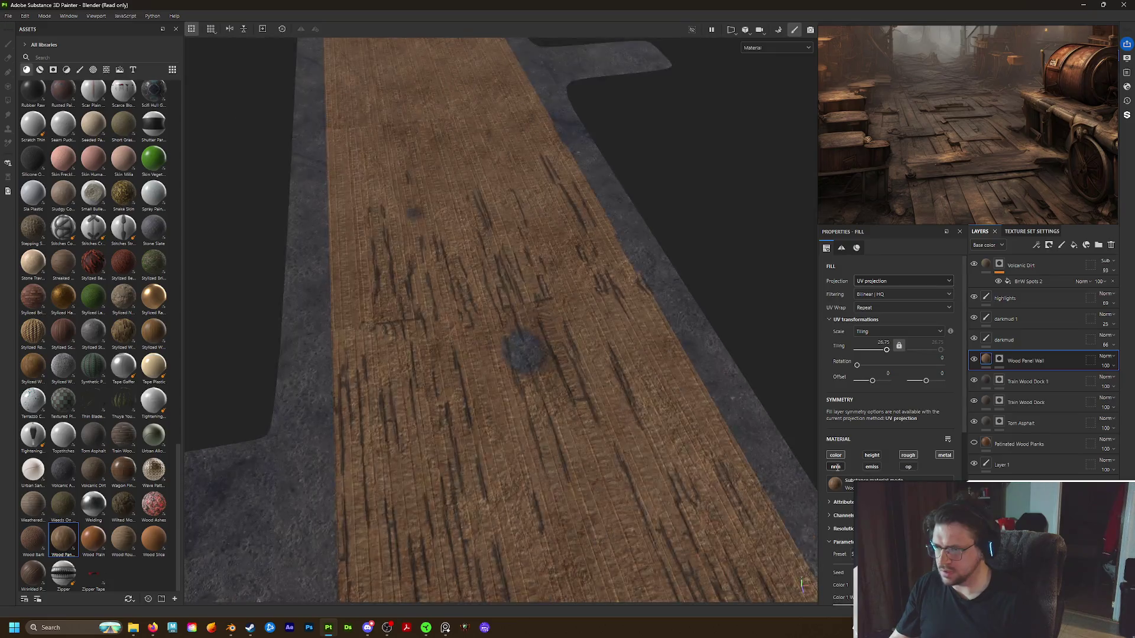
Set the Wood Panel Wall fill's UV rotation to 90 and inspect the rotated planks
left_click_drag(681, 432, 684, 350, "alt")
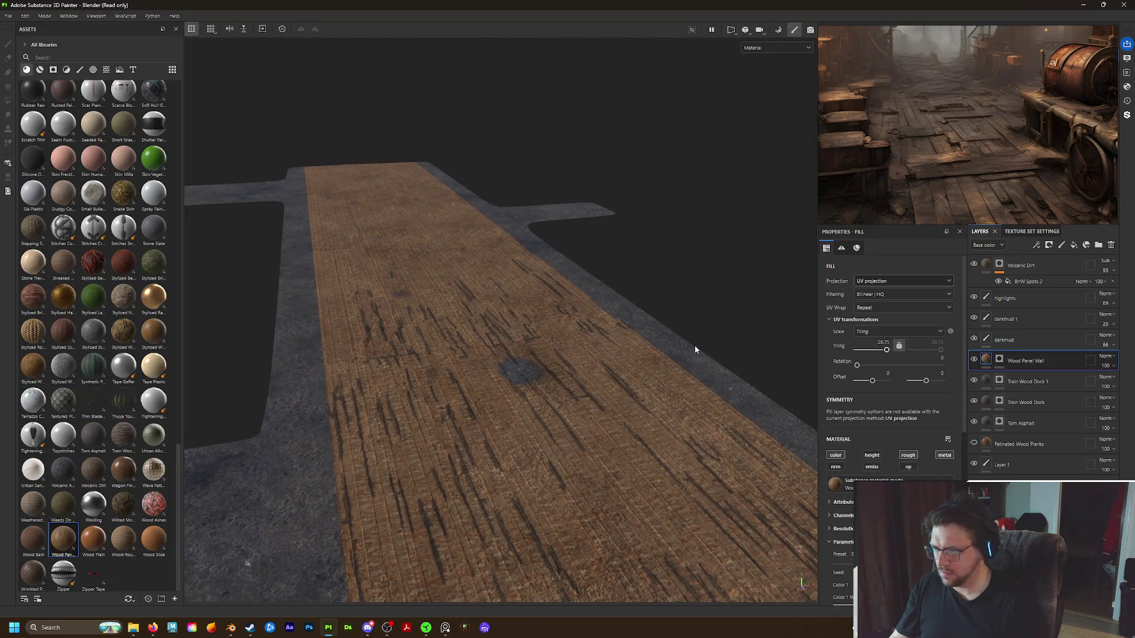
scroll(621, 470, "down", 2)
scroll(633, 499, "up", 4)
mouse_move(633, 499)
left_mouse_down("alt")
mouse_move(648, 459)
mouse_move(726, 436)
left_mouse_up("alt")
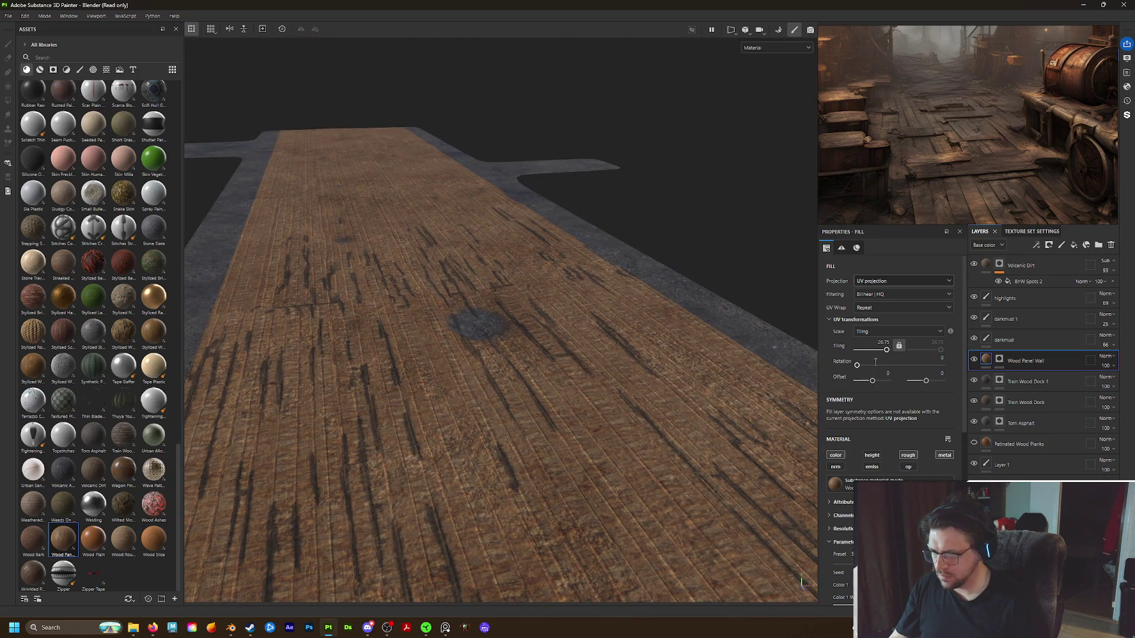
type("360")
key("Return")
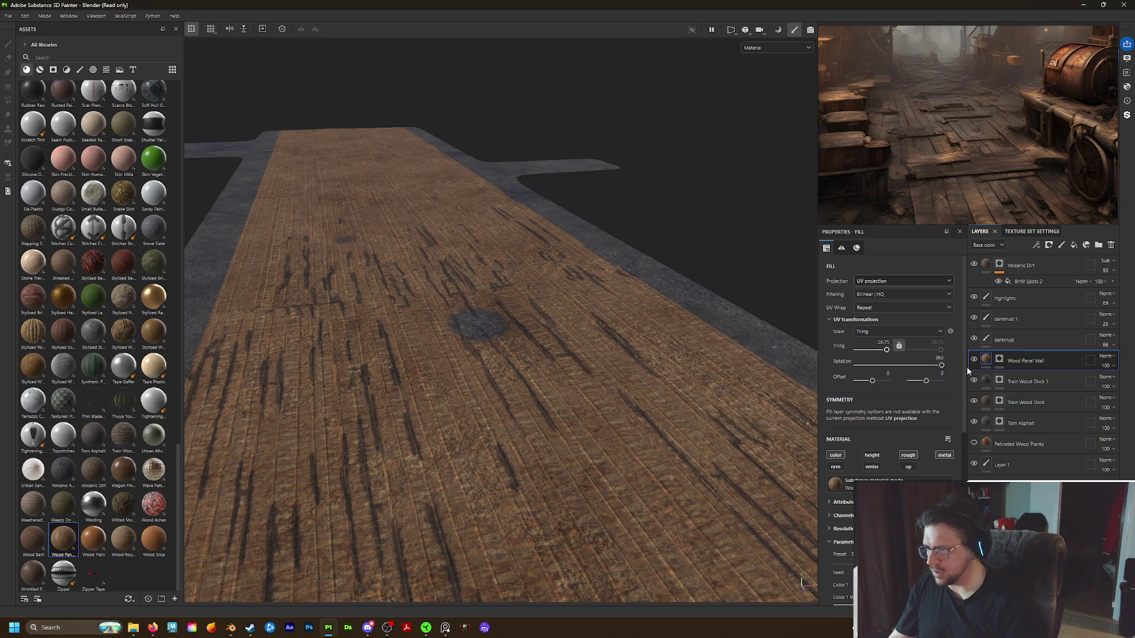
left_click(940, 358)
type("90")
key("Return")
mouse_move(664, 410)
left_mouse_down("alt")
mouse_move(626, 410)
mouse_move(601, 346)
left_mouse_up("alt")
left_click(1106, 357)
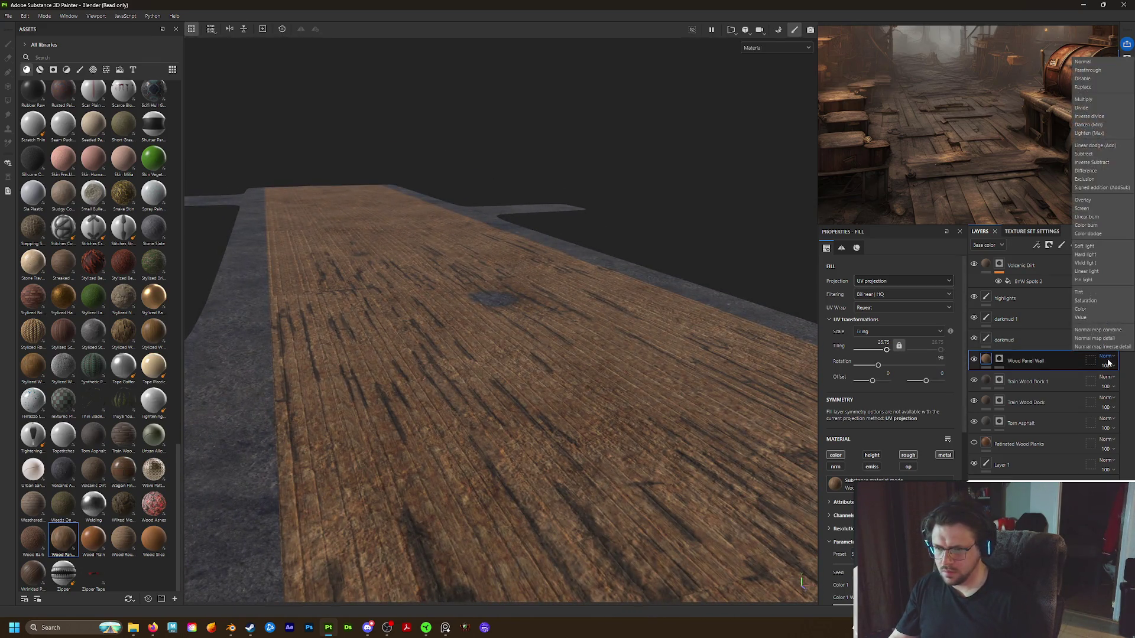
Review the Wood Panel Wall blend mode choices and toggle its visibility to compare the floor
left_click(1107, 362)
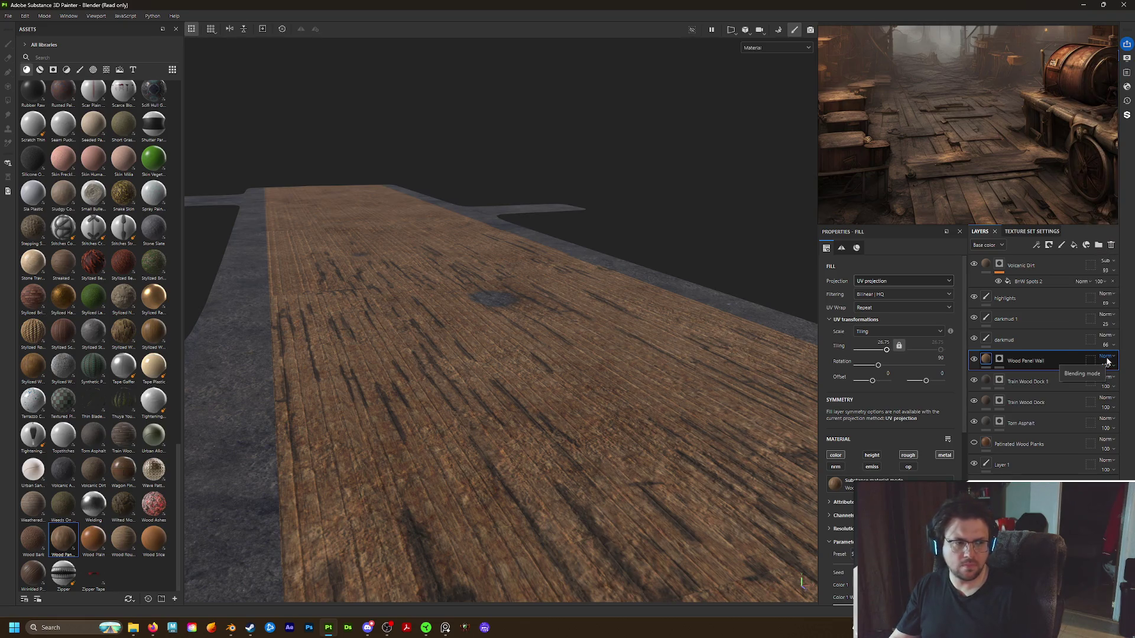
left_click(1107, 361)
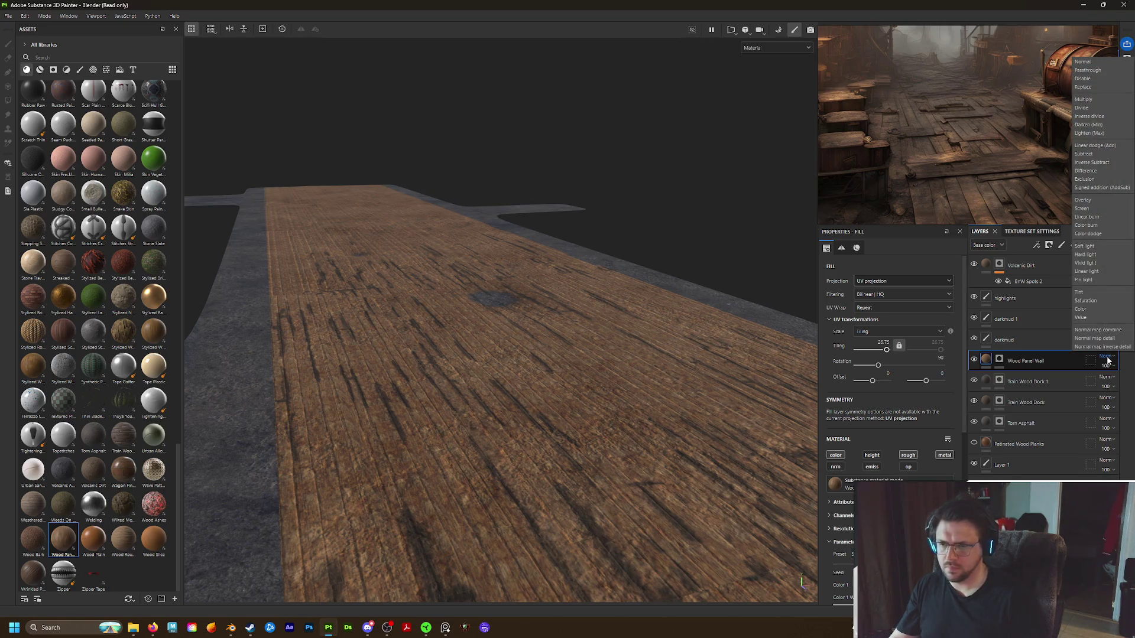
left_click(1107, 361)
scroll(1107, 362, "down", 1)
scroll(1107, 360, "down", 1)
scroll(1107, 361, "down", 1)
scroll(1108, 362, "down", 1)
scroll(1108, 361, "down", 2)
scroll(1108, 361, "down", 1)
scroll(1108, 361, "down", 1)
scroll(1108, 361, "down", 2)
scroll(1108, 361, "down", 2)
scroll(1108, 361, "down", 2)
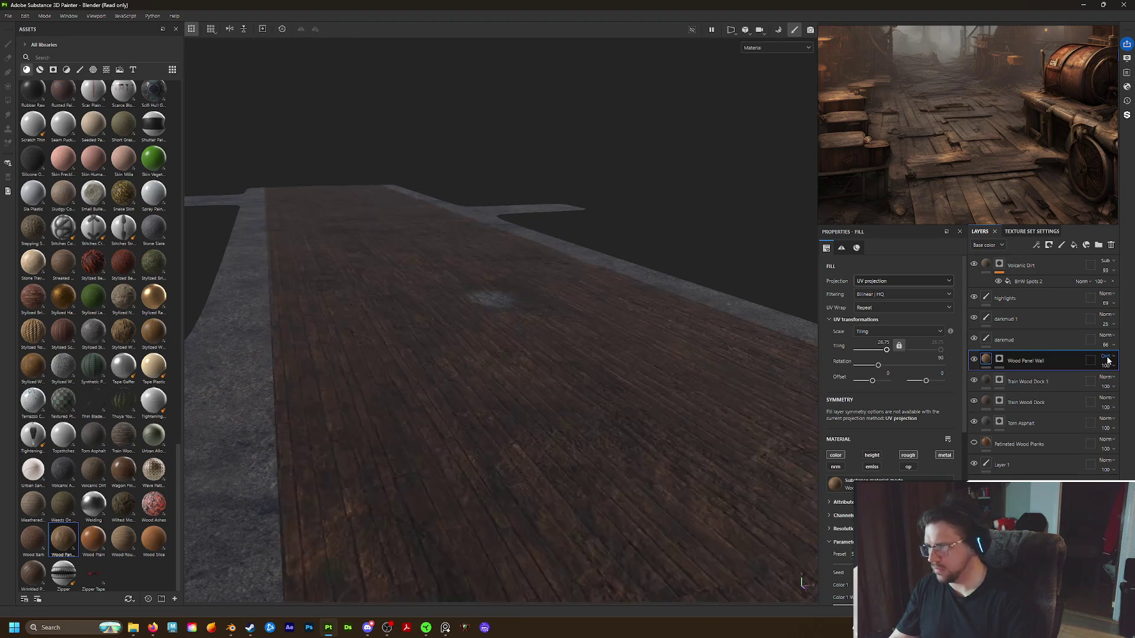
scroll(1107, 361, "down", 1)
scroll(1107, 361, "down", 1)
scroll(1108, 360, "down", 1)
scroll(1107, 360, "down", 1)
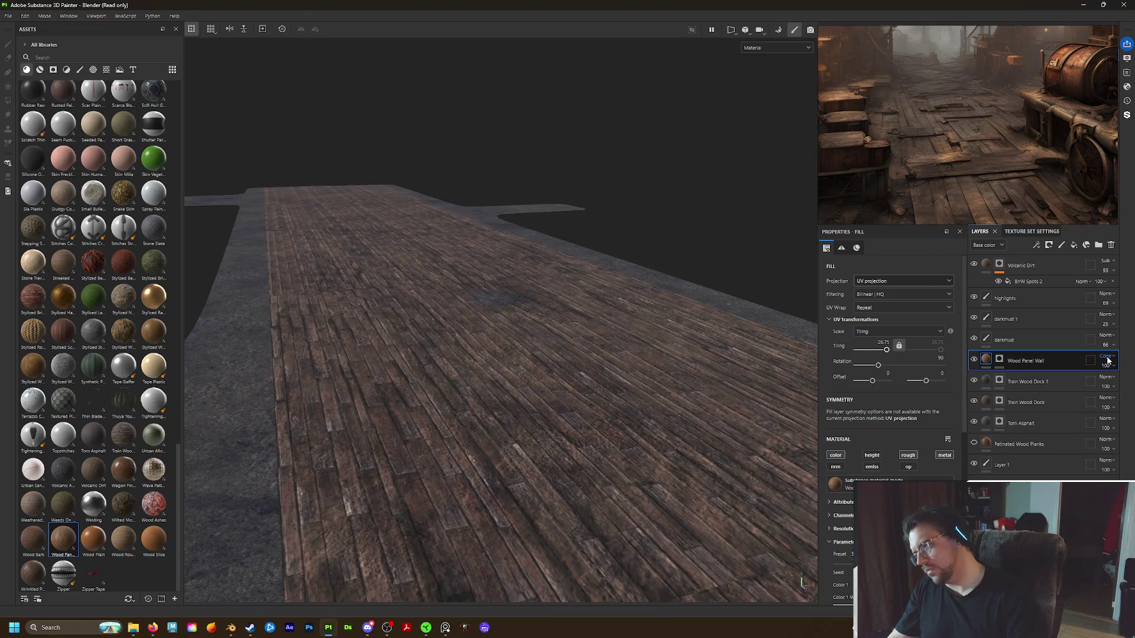
scroll(1107, 361, "down", 1)
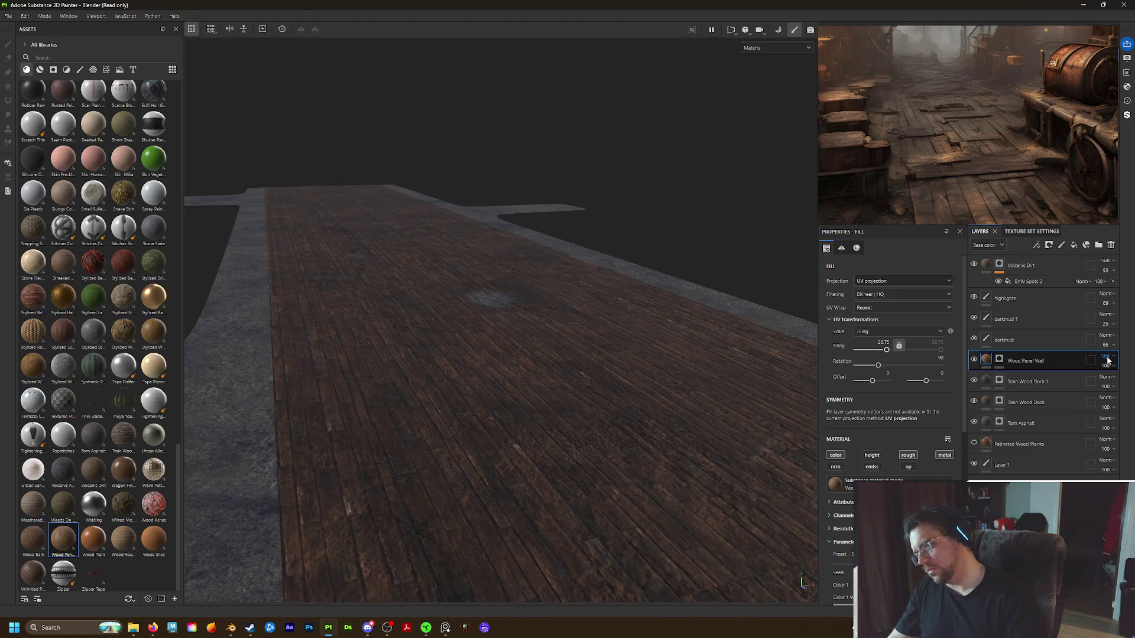
left_click(975, 360)
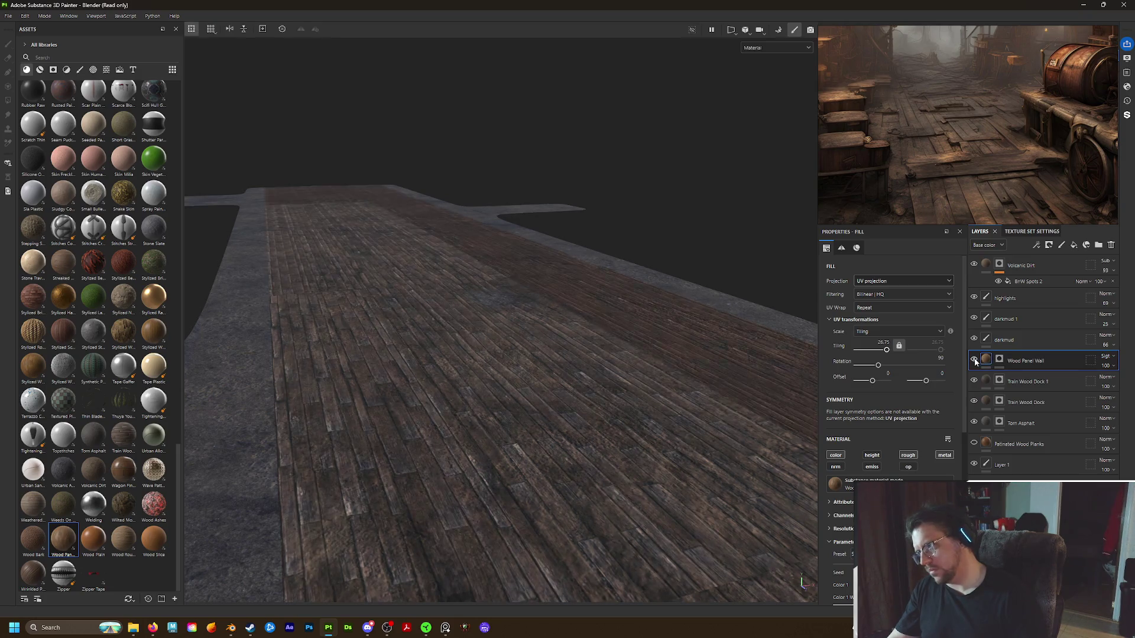
left_click(974, 360)
left_click(974, 360)
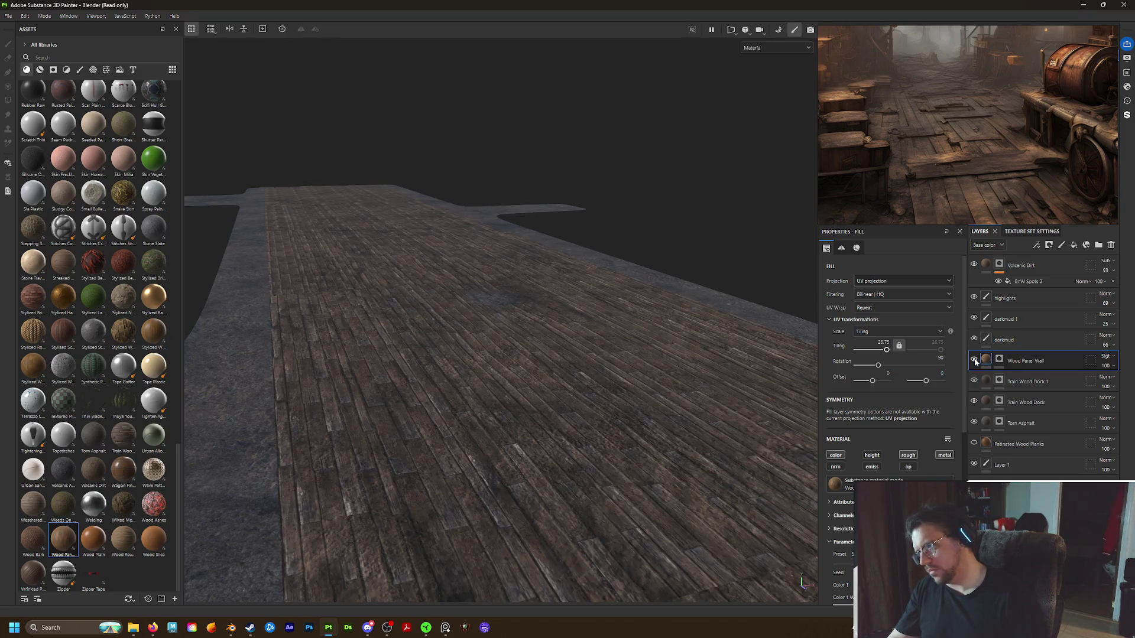
Lower the Wood Panel Wall layer opacity to about 64, then begin saving with Ctrl+S
left_click(1105, 365)
left_click_drag(1109, 384, 1115, 384)
mouse_move(736, 339)
left_mouse_down("alt")
mouse_move(444, 329)
mouse_move(976, 363)
mouse_move(719, 374)
mouse_move(573, 354)
mouse_move(526, 336)
mouse_move(602, 309)
mouse_move(532, 316)
left_mouse_up("alt")
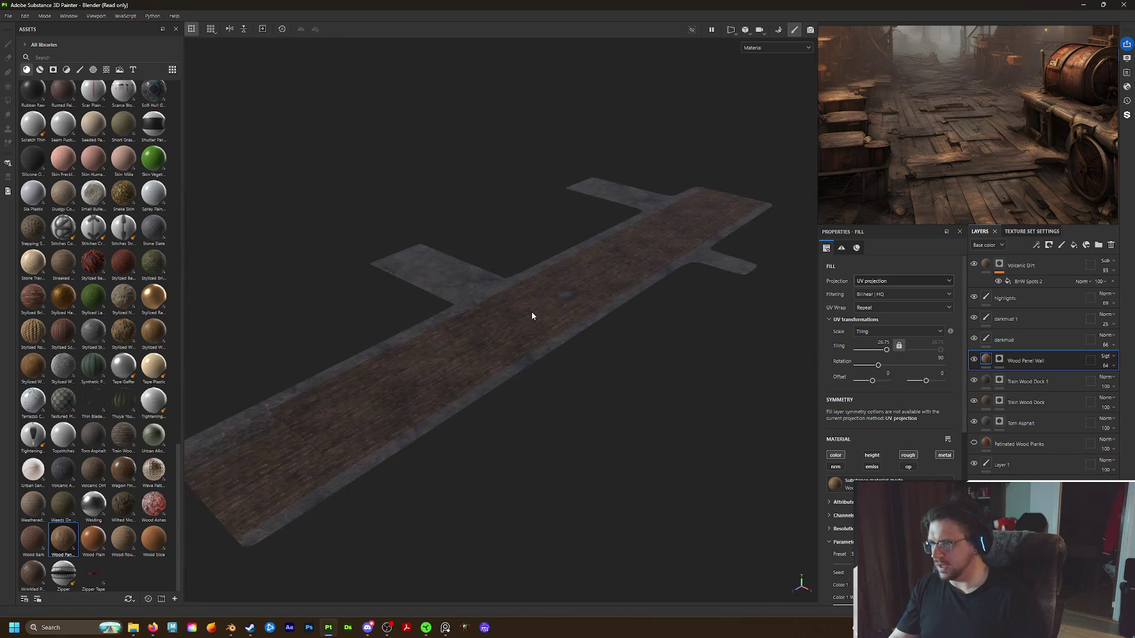
scroll(503, 290, "up", 3)
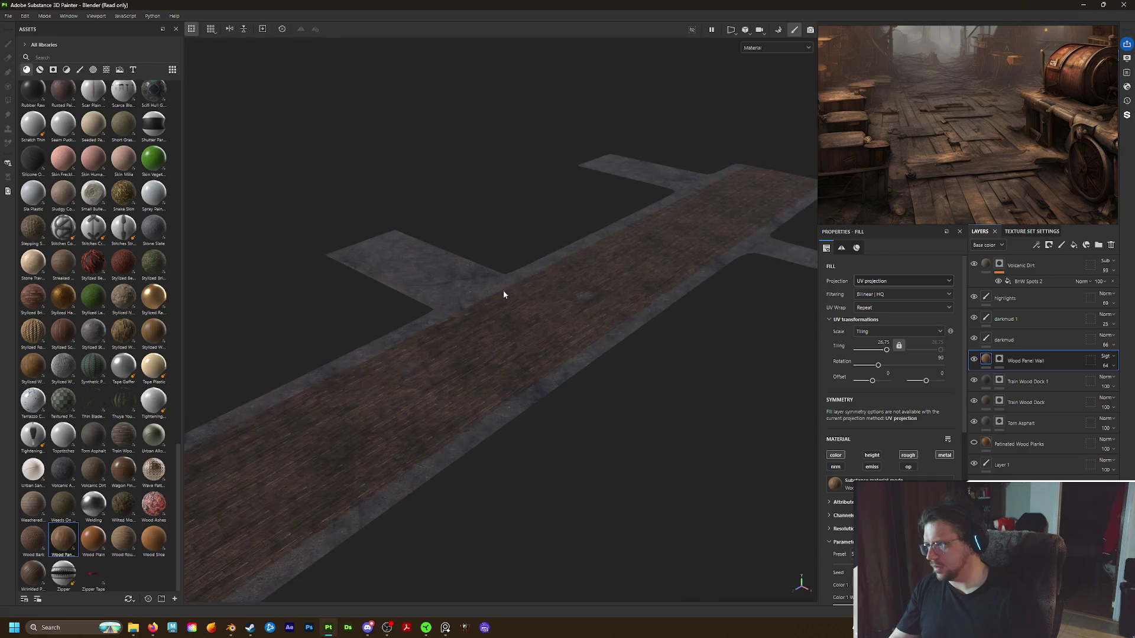
key("ctrl+s")
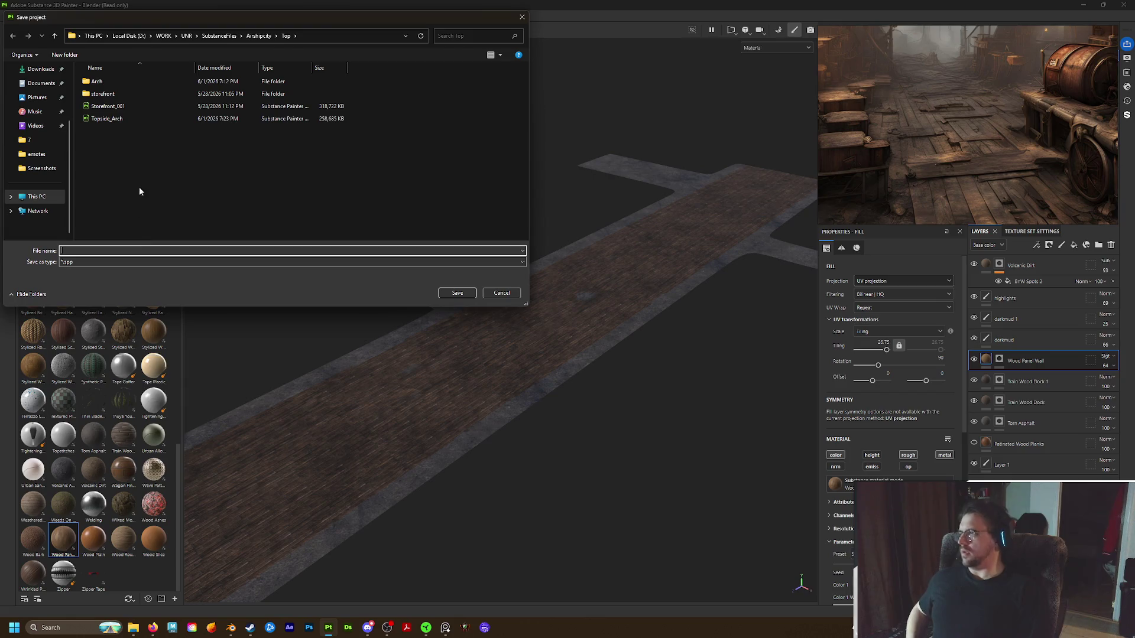
Navigate to SubstanceFiles > City and create a new AlleyFloor folder there
left_click(258, 36)
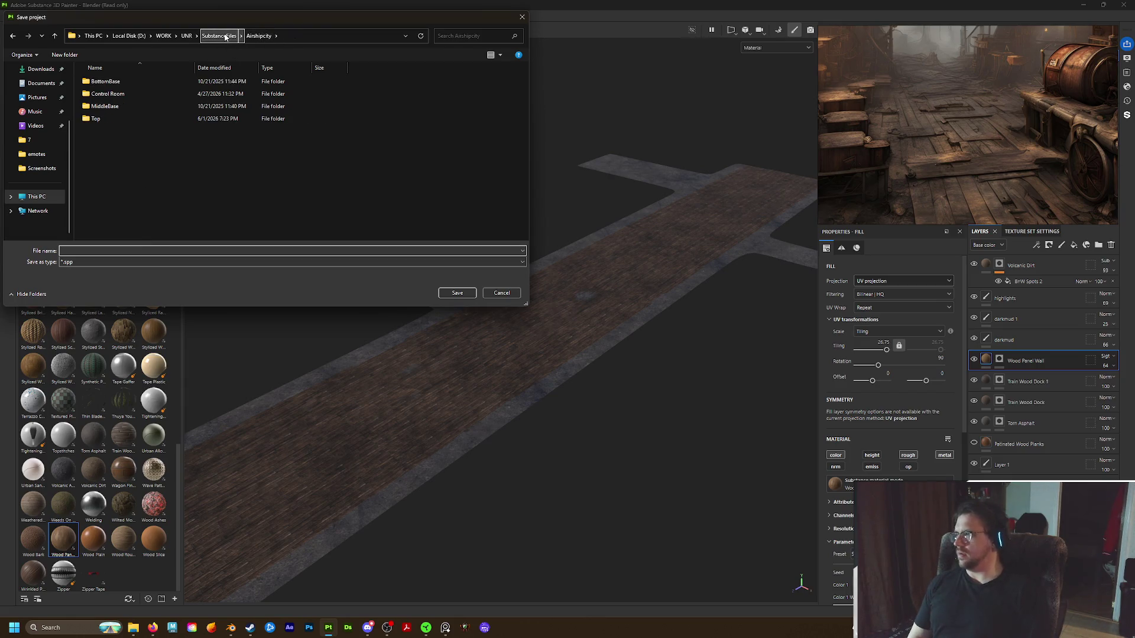
left_click(225, 36)
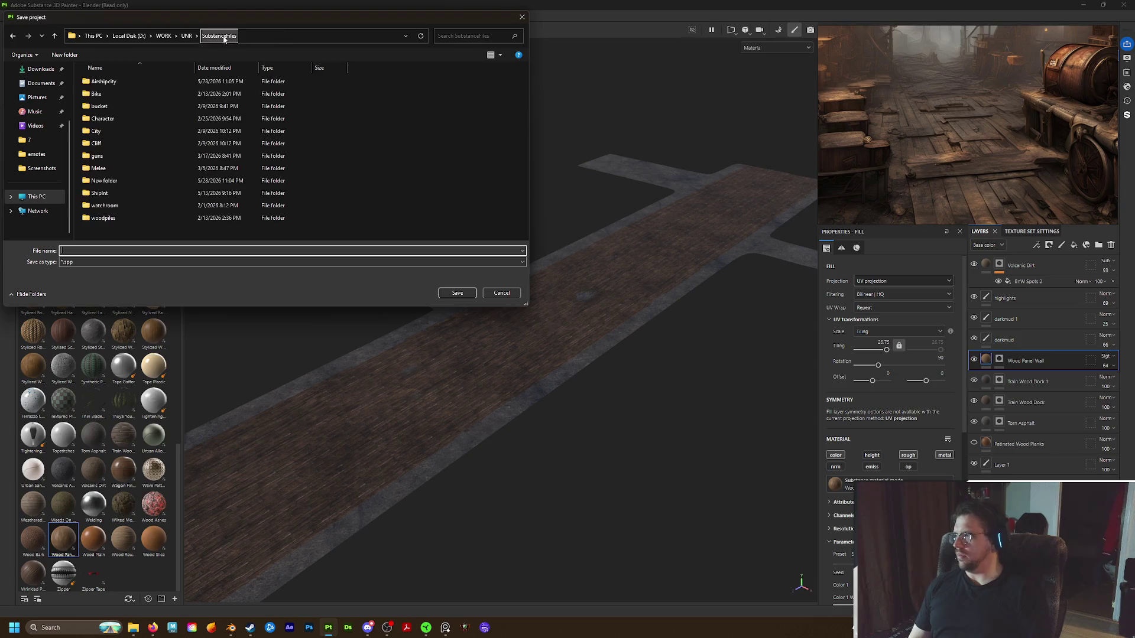
double_click(96, 132)
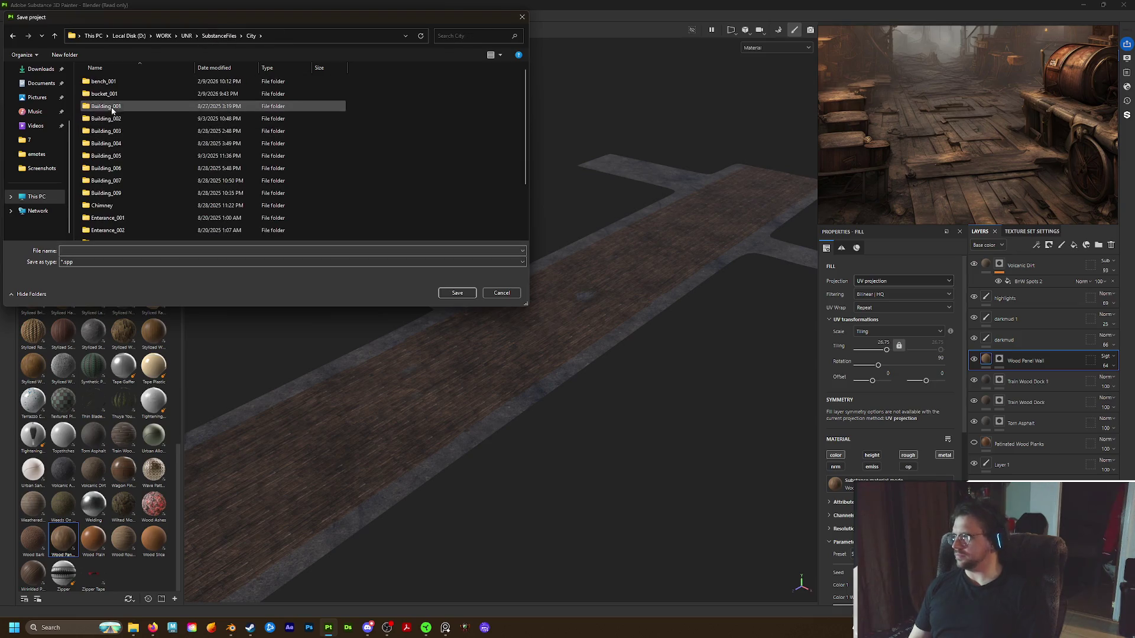
scroll(122, 132, "down", 1)
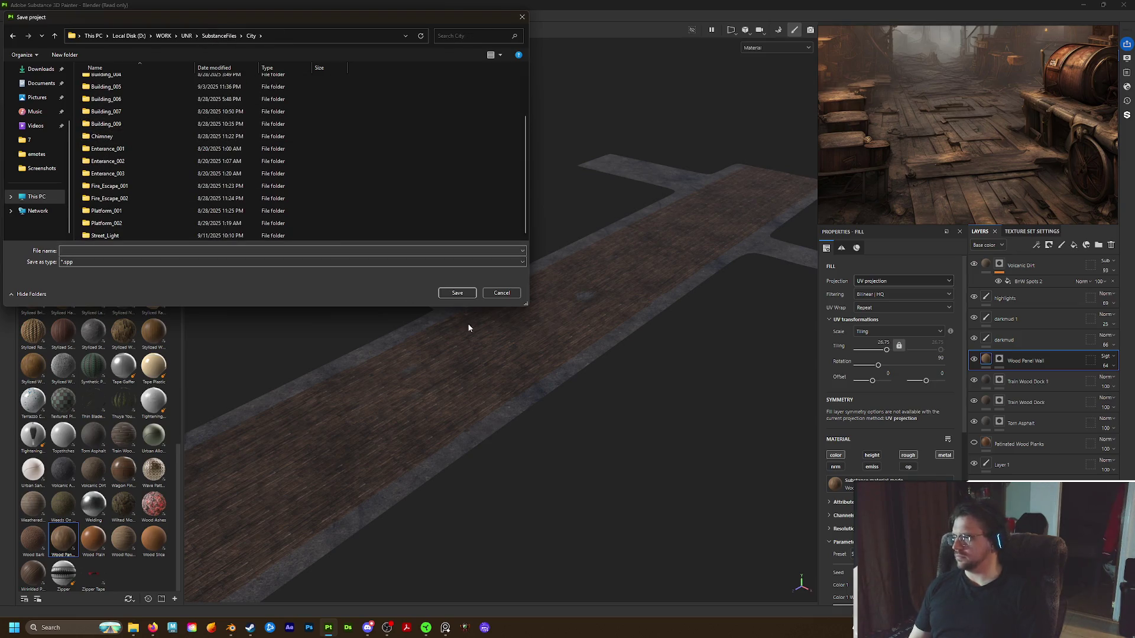
left_click_drag(527, 306, 546, 407)
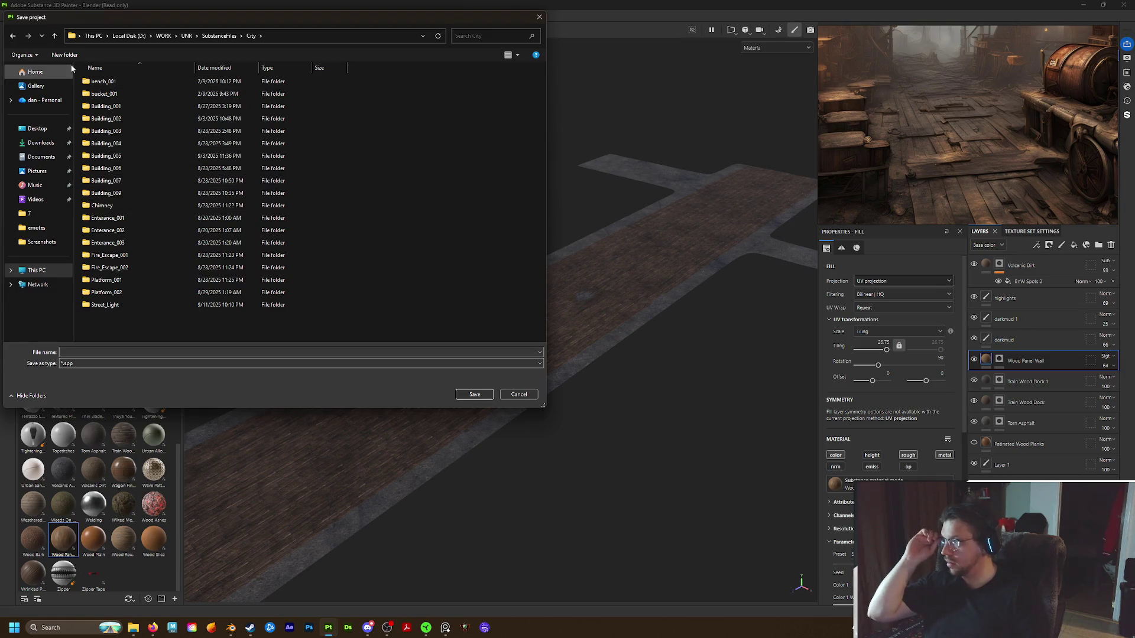
left_click(70, 56)
type("S")
key("BackSpace")
key("BackSpace")
key("BackSpace")
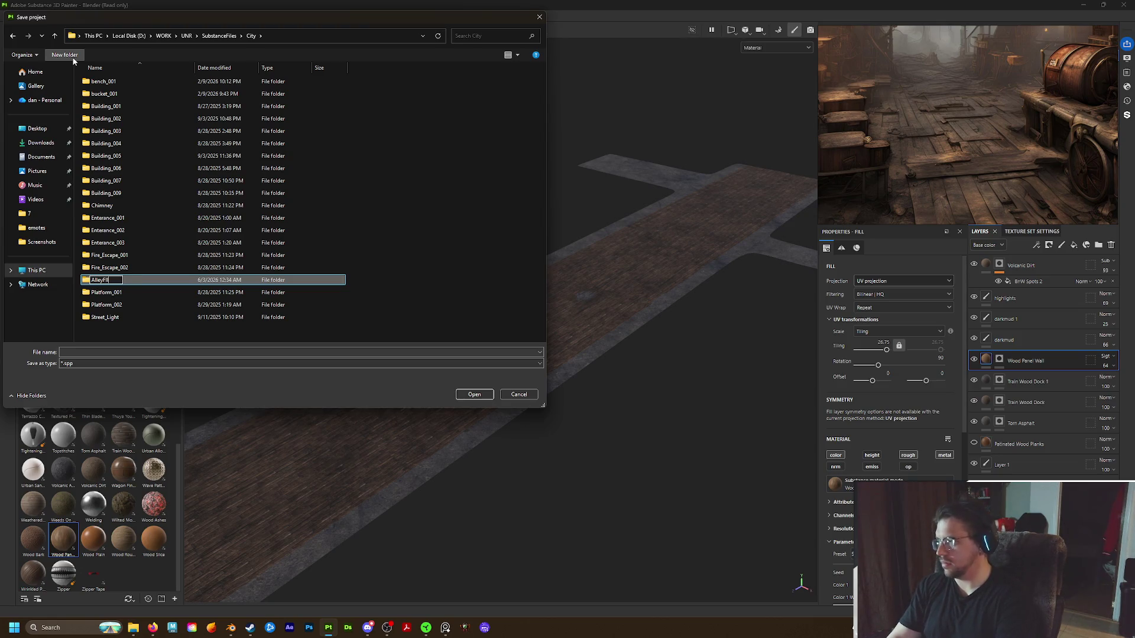
key("Return")
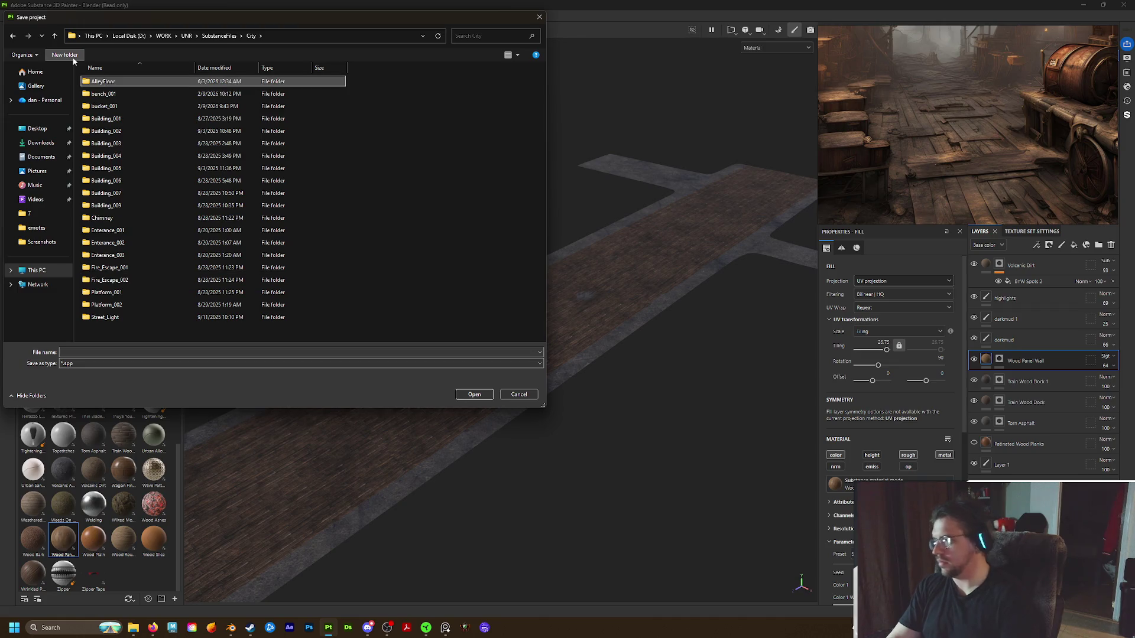
Save the project as Alleyground inside the AlleyFloor folder
double_click(114, 83)
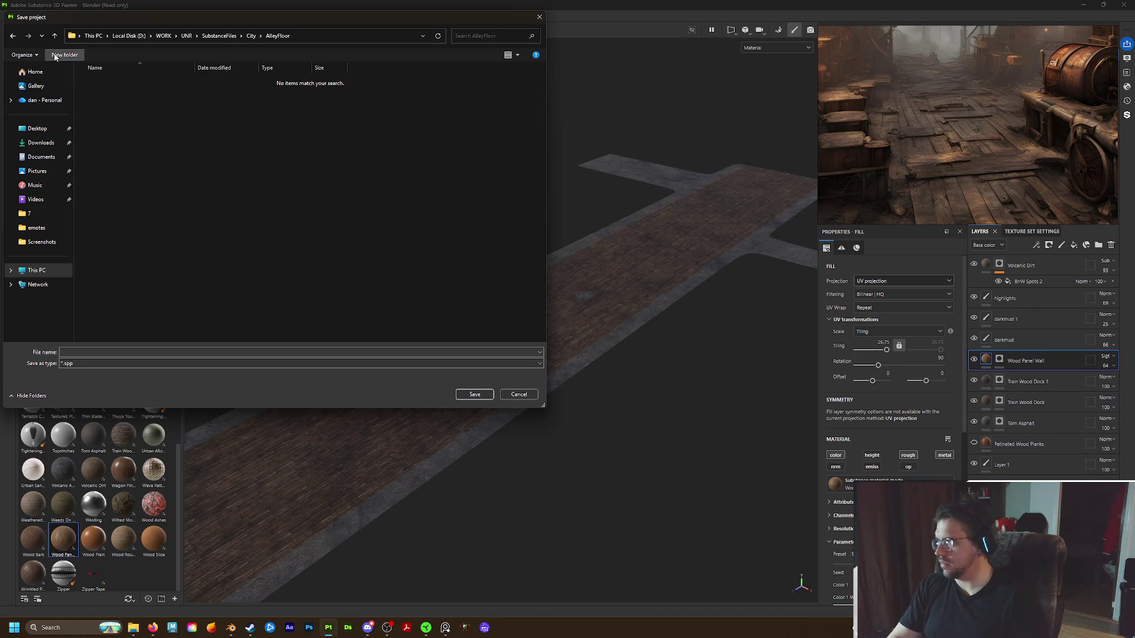
left_click(103, 352)
type("Alleyg")
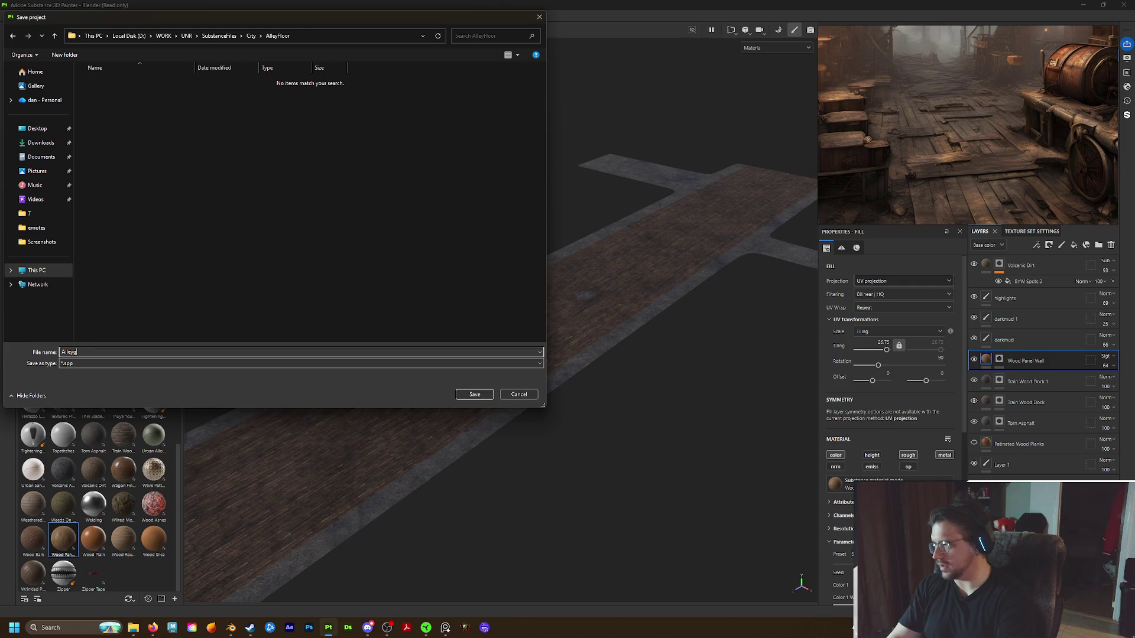
type("d")
key("Return")
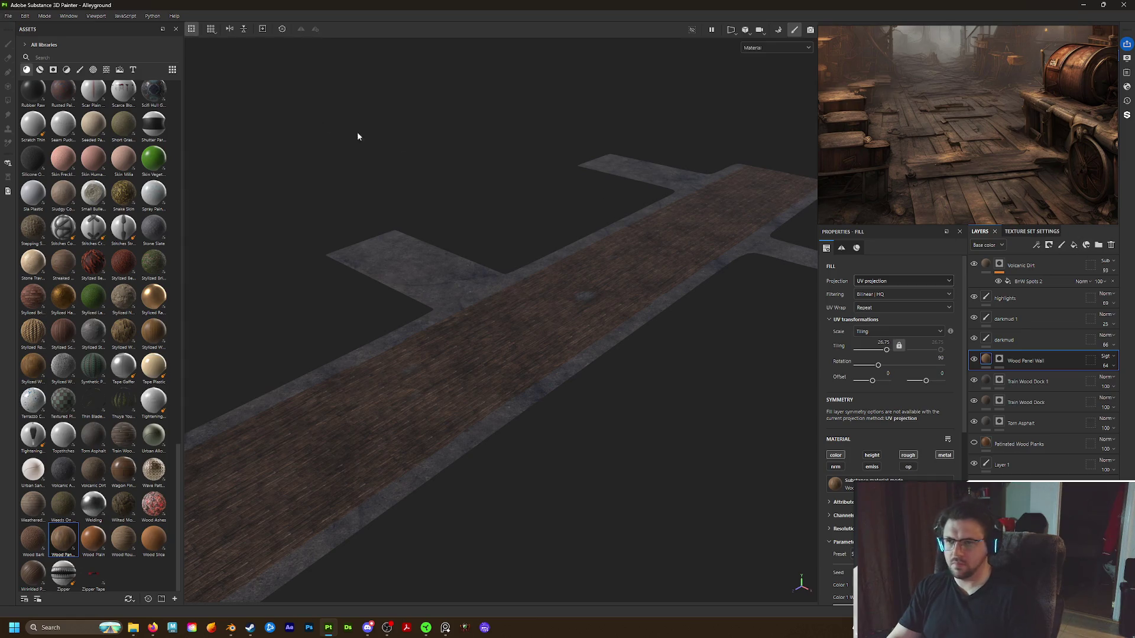
Restore and re-maximize the Painter window, then bring up the File menu
left_click_drag(612, 5, 614, 76)
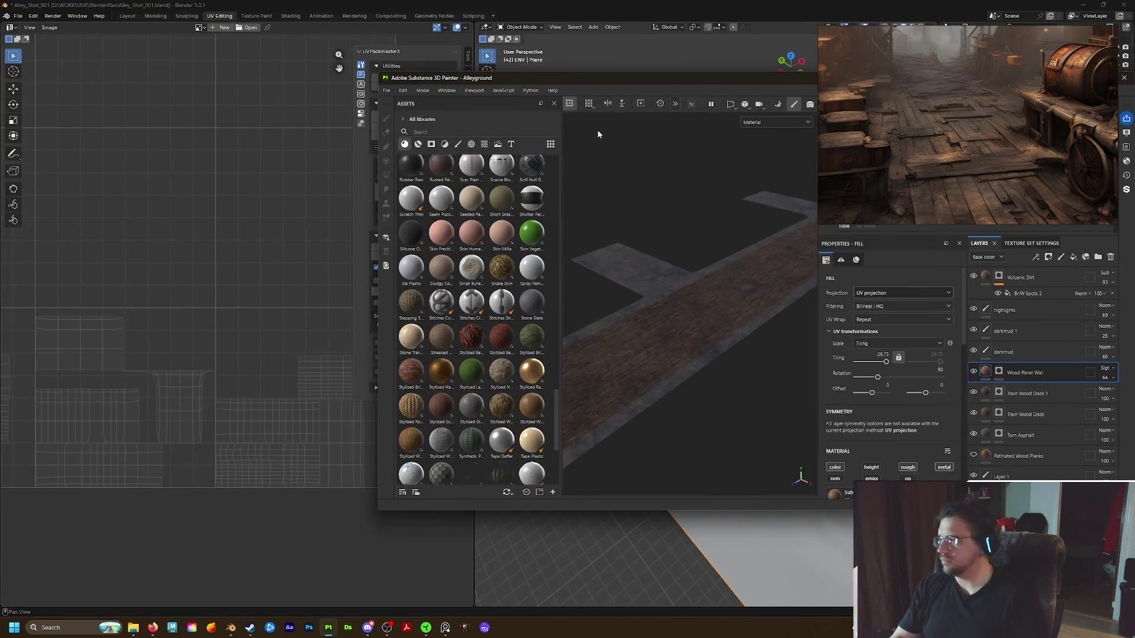
double_click(615, 76)
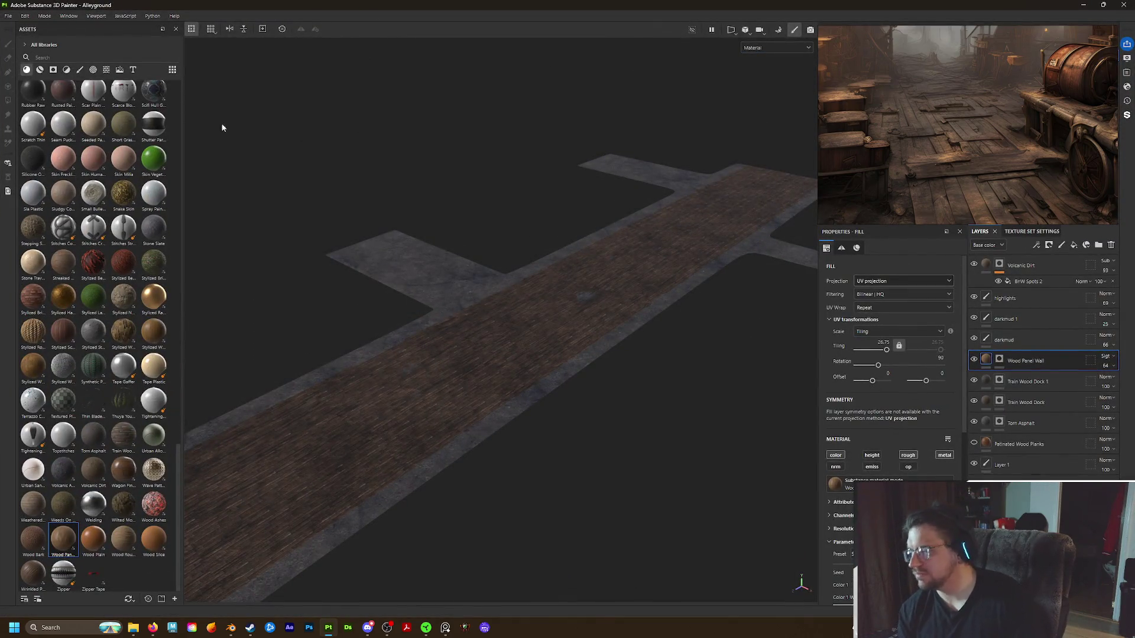
left_click(9, 15)
left_click(8, 16)
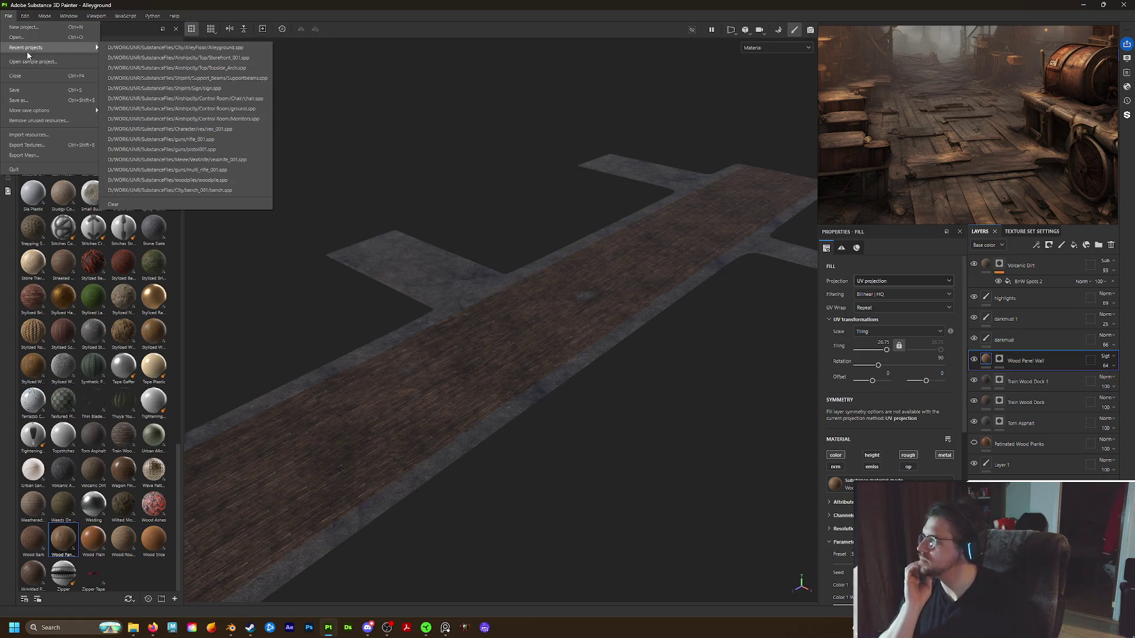
In Export Textures, browse the output directory to WORK > UNR > SubstanceFiles > City > AlleyFloor
left_click(34, 147)
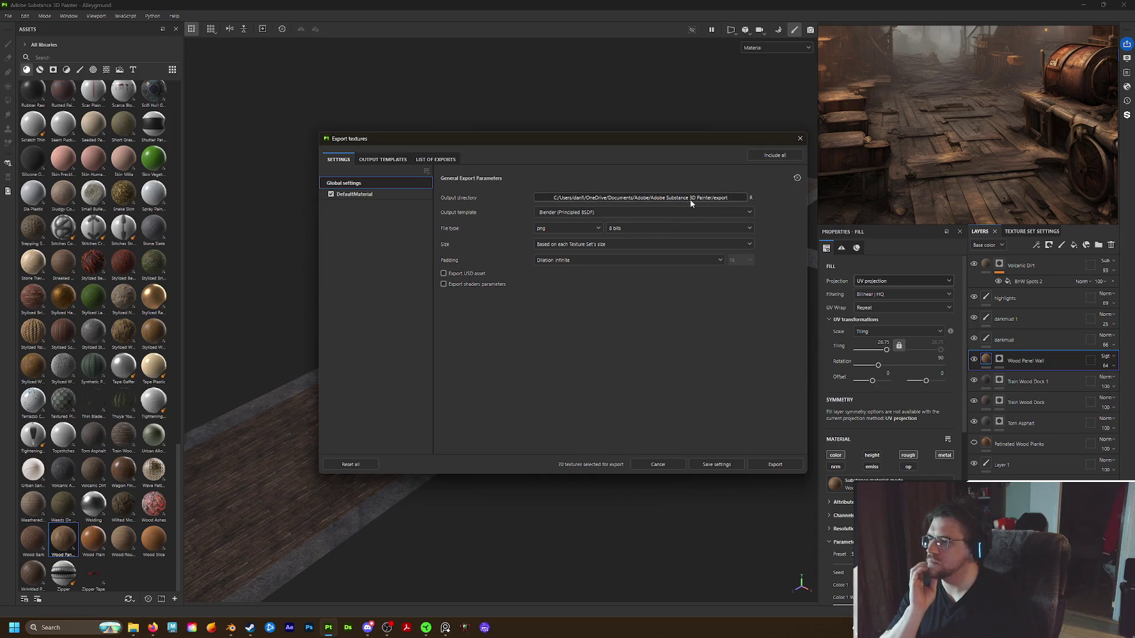
left_click(691, 201)
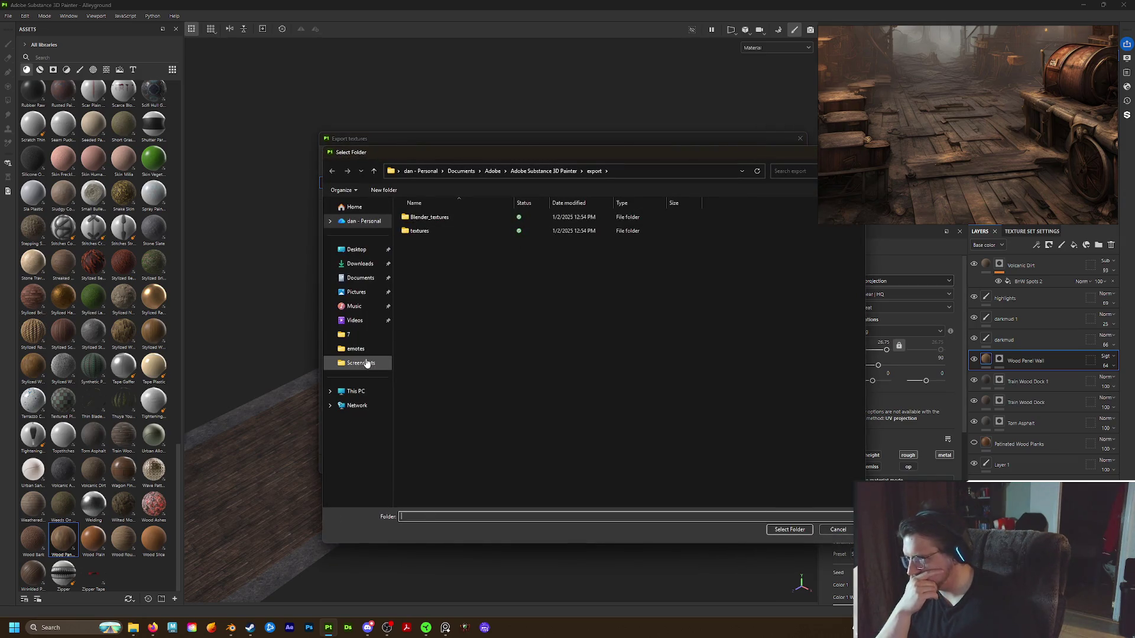
left_click(367, 360)
left_click(348, 335)
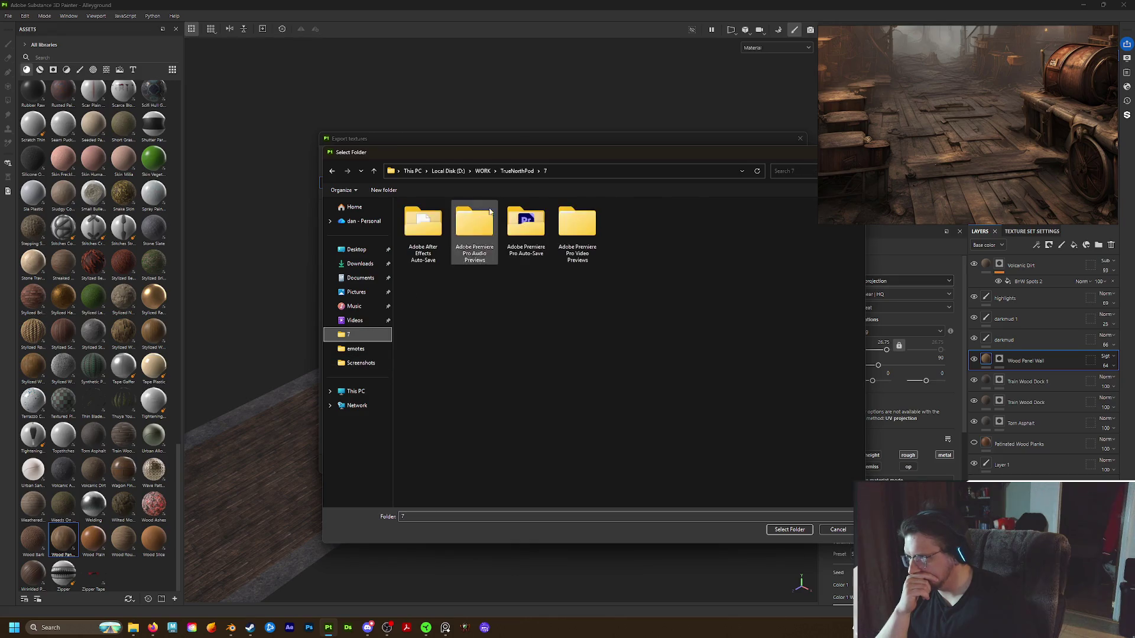
left_click(483, 170)
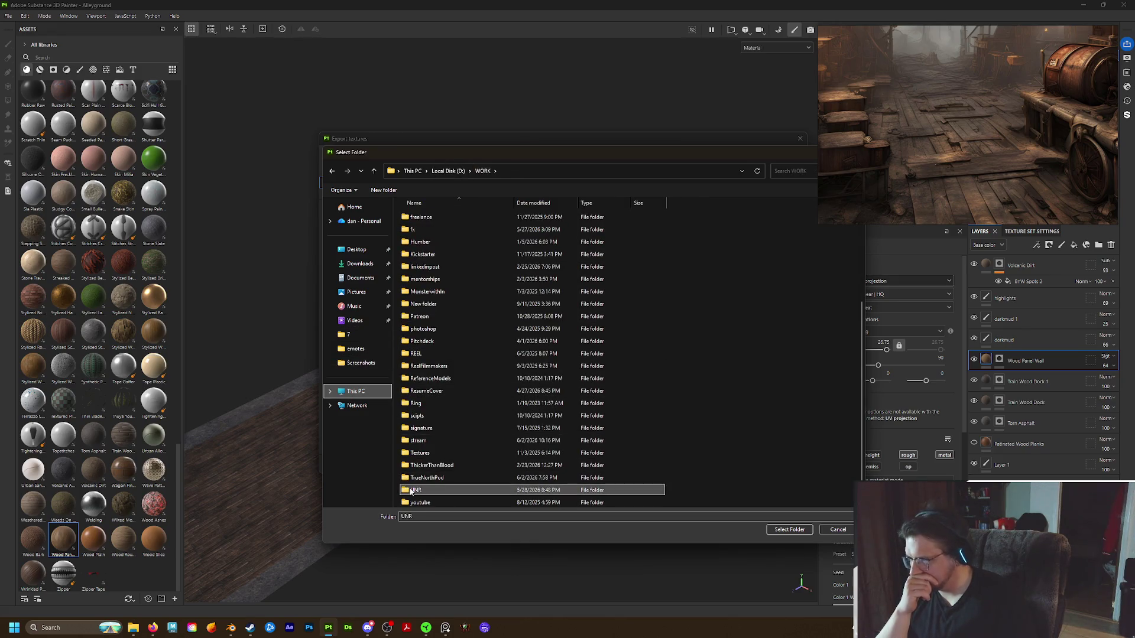
double_click(412, 493)
left_click(418, 492)
double_click(418, 493)
key("BackSpace")
left_click(433, 480)
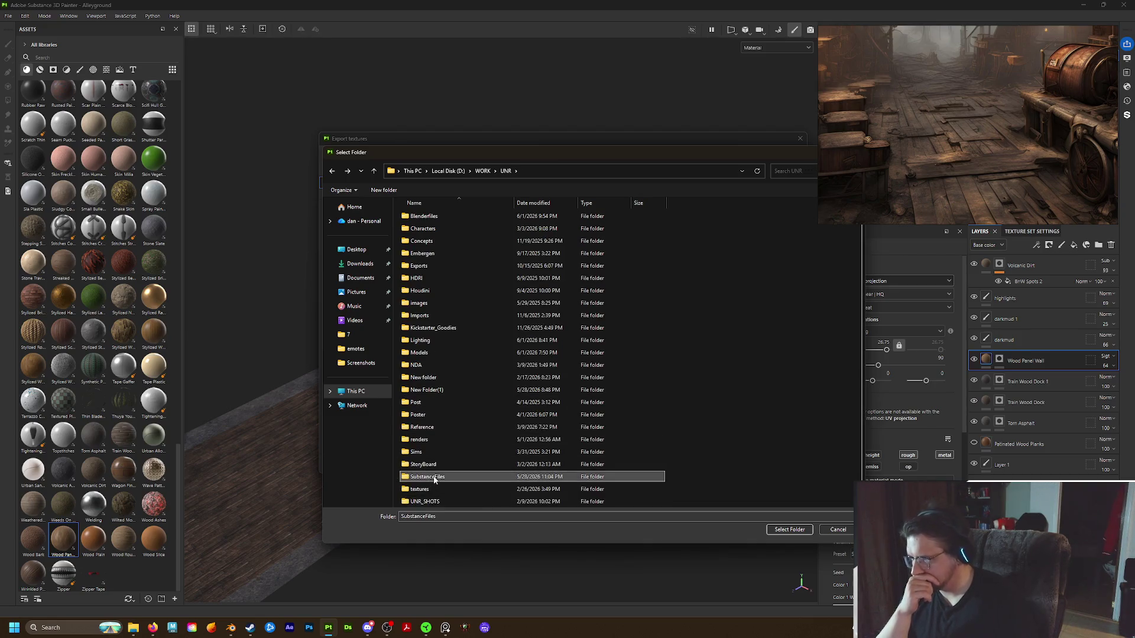
double_click(434, 480)
double_click(436, 266)
double_click(435, 220)
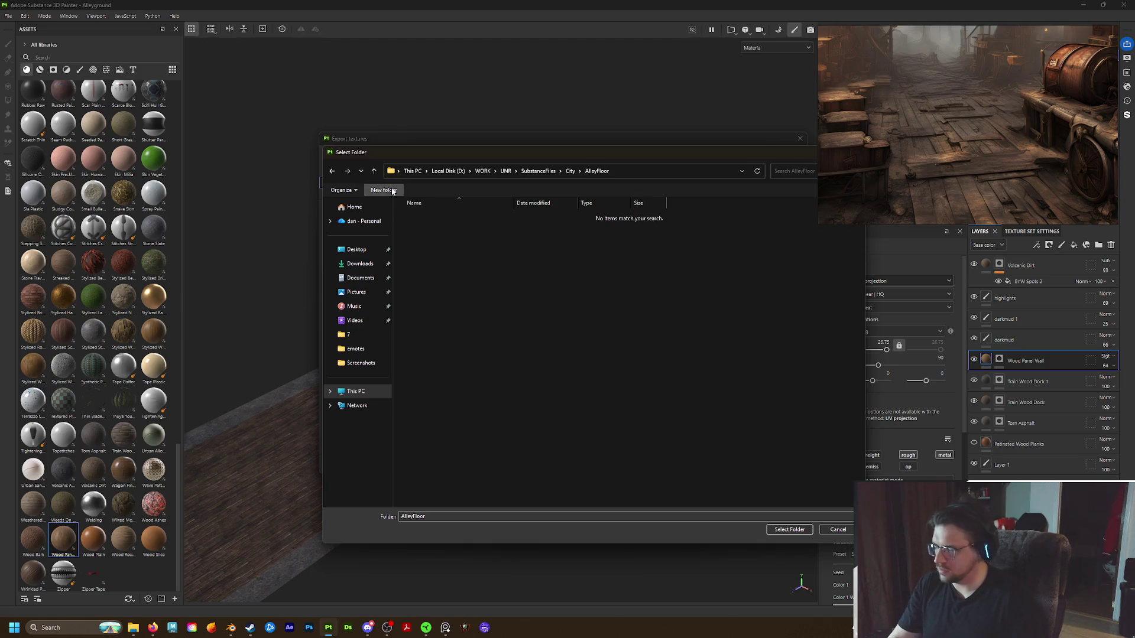
Create a v001 folder as the export target and export the textures at 16 bits
left_click(393, 191)
type("v00")
key("Return")
key("Return")
left_click(795, 530)
left_click(656, 228)
left_click(626, 258)
left_click(780, 465)
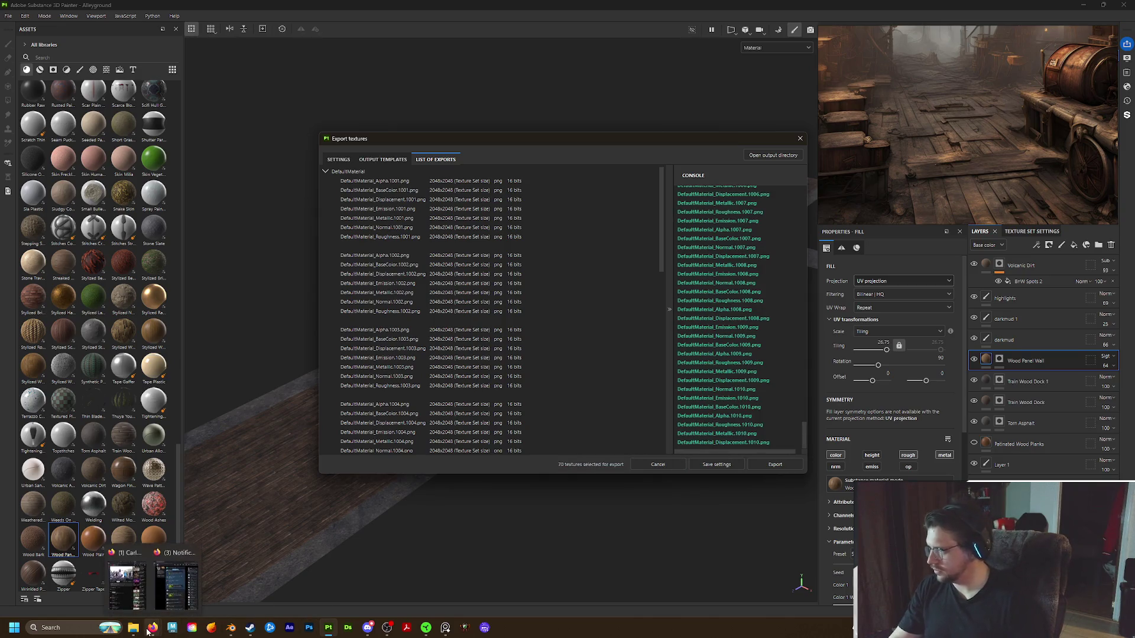
mouse_move(231, 629)
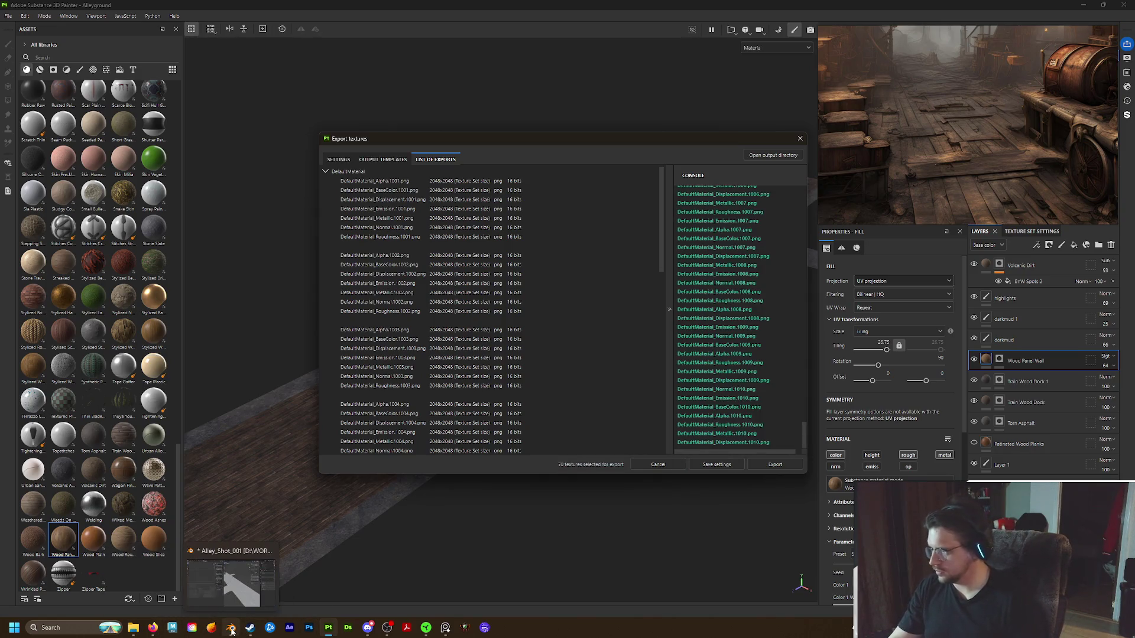
Switch to Blender and view the alley floor in material preview shading
left_click(238, 606)
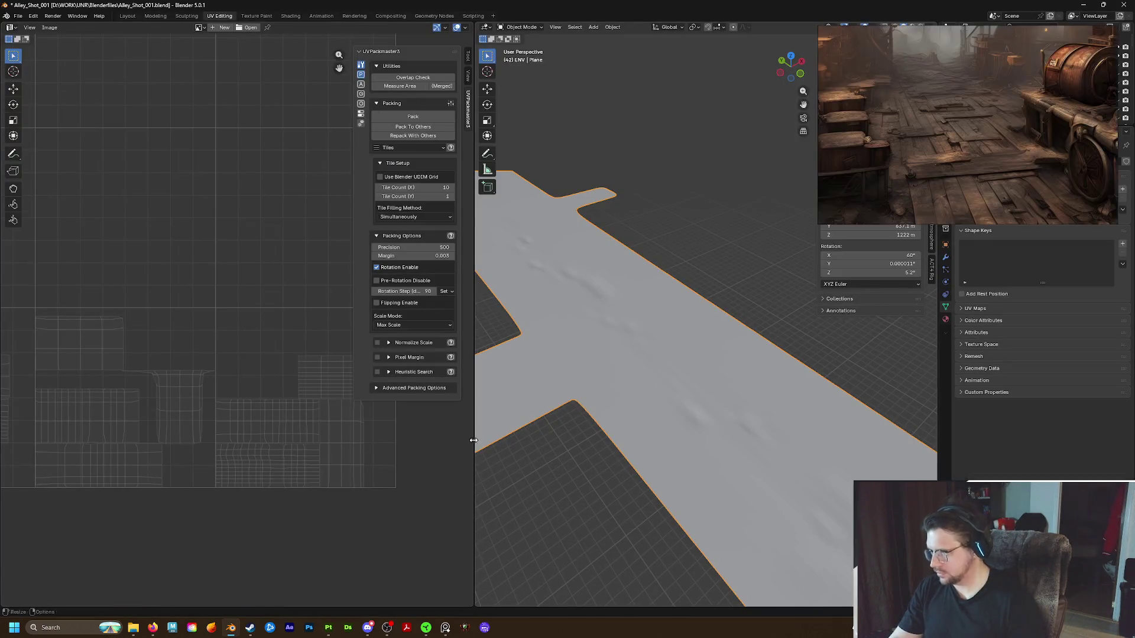
middle_click_drag(549, 414, 548, 213)
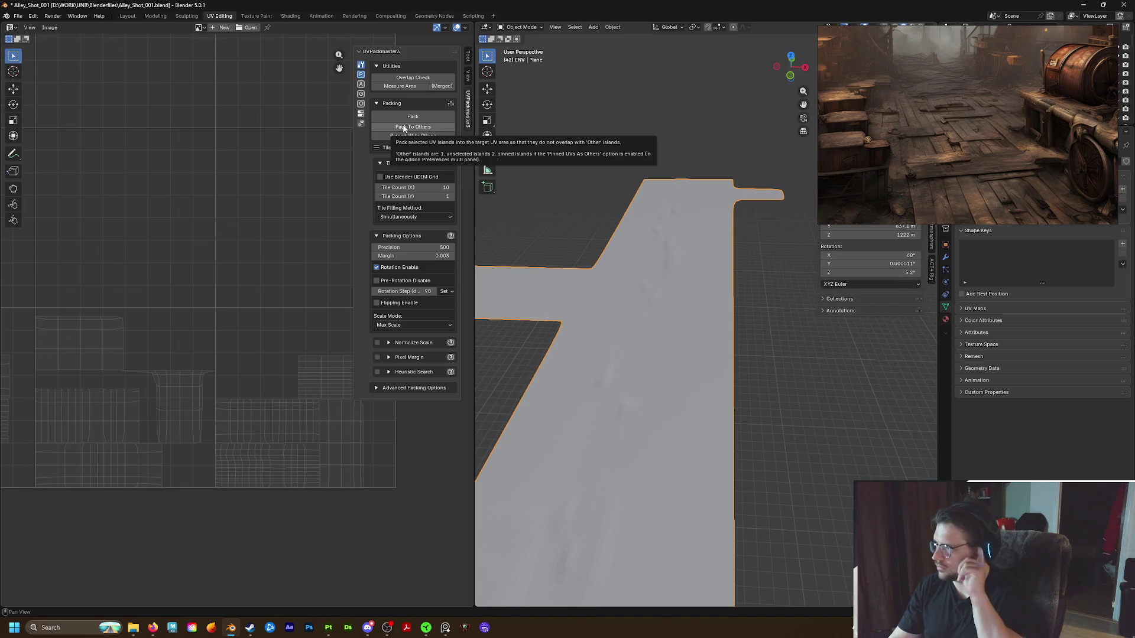
left_click(293, 17)
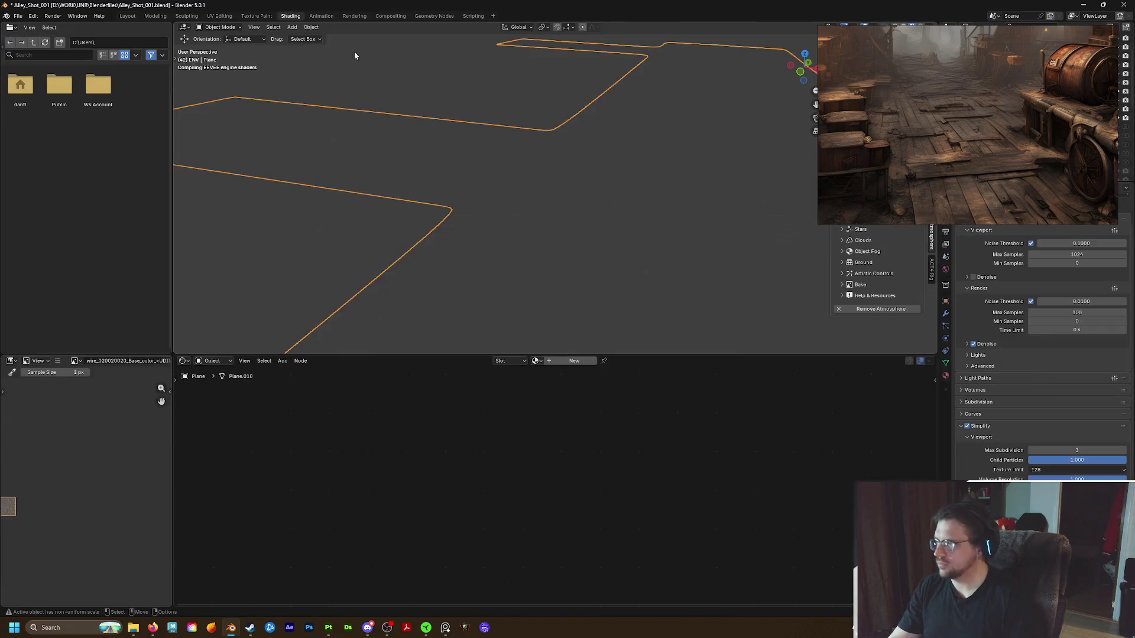
Close Blender's reference window, return to Painter, close the finished export and show the resolution choices
middle_click_drag(515, 169, 524, 161)
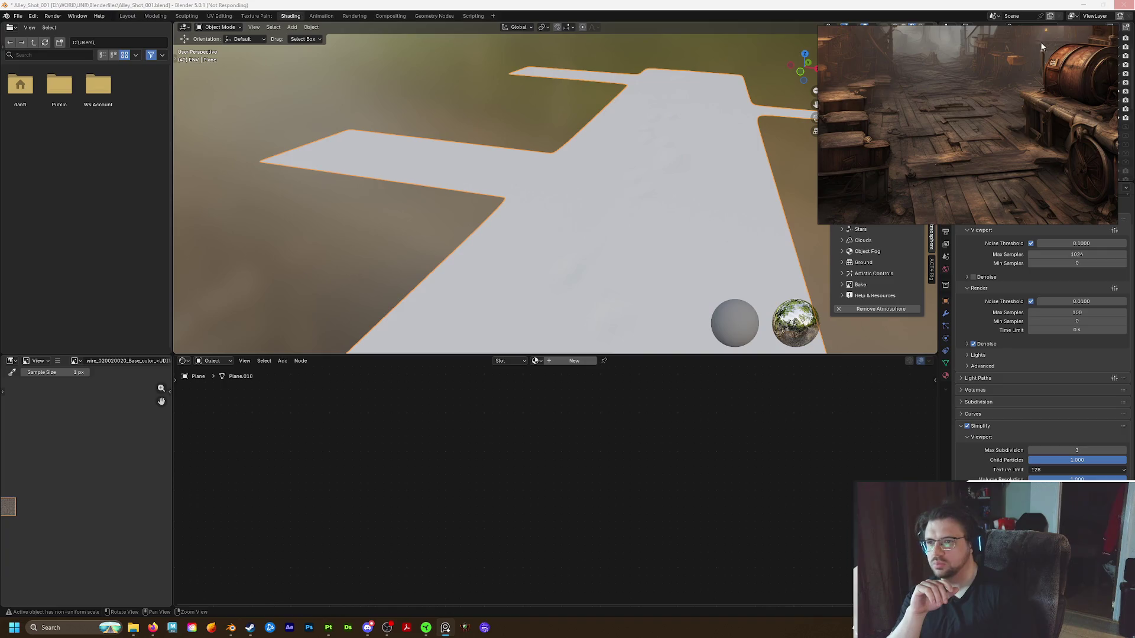
left_click(1087, 35)
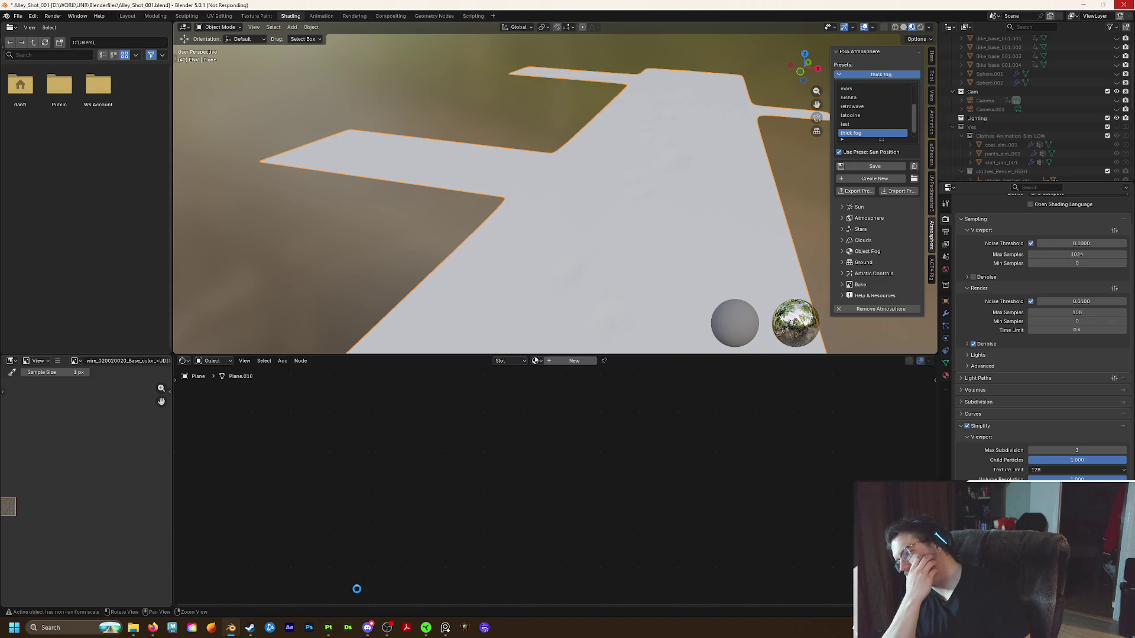
left_click(328, 627)
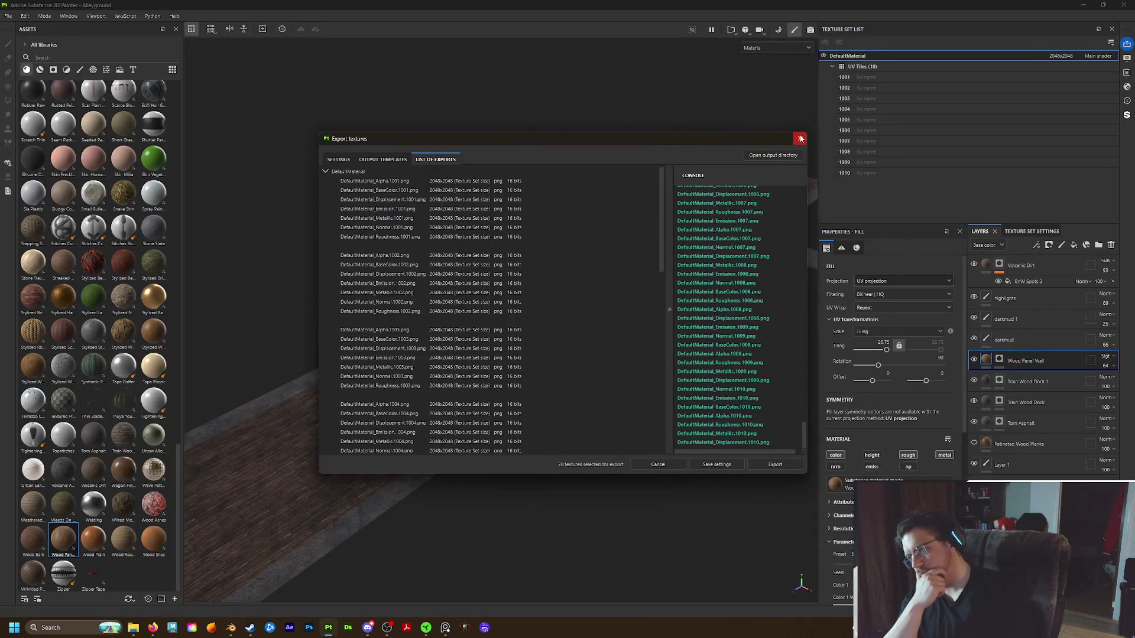
left_click(800, 138)
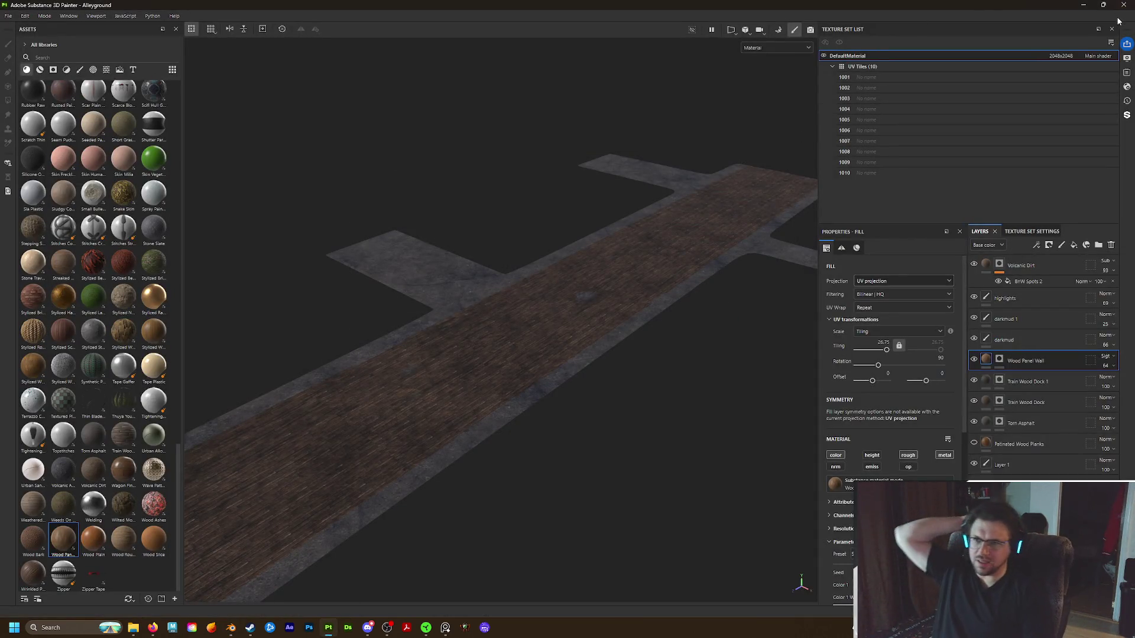
left_click(1059, 57)
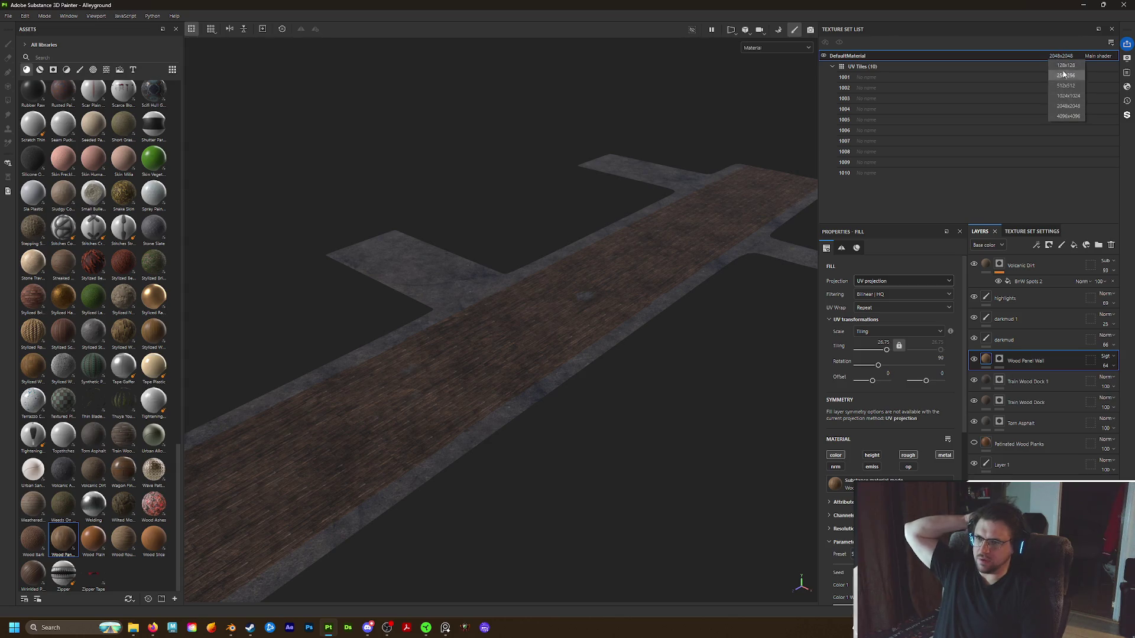
Raise DefaultMaterial's texture set resolution to 4096x4096
left_click(1064, 117)
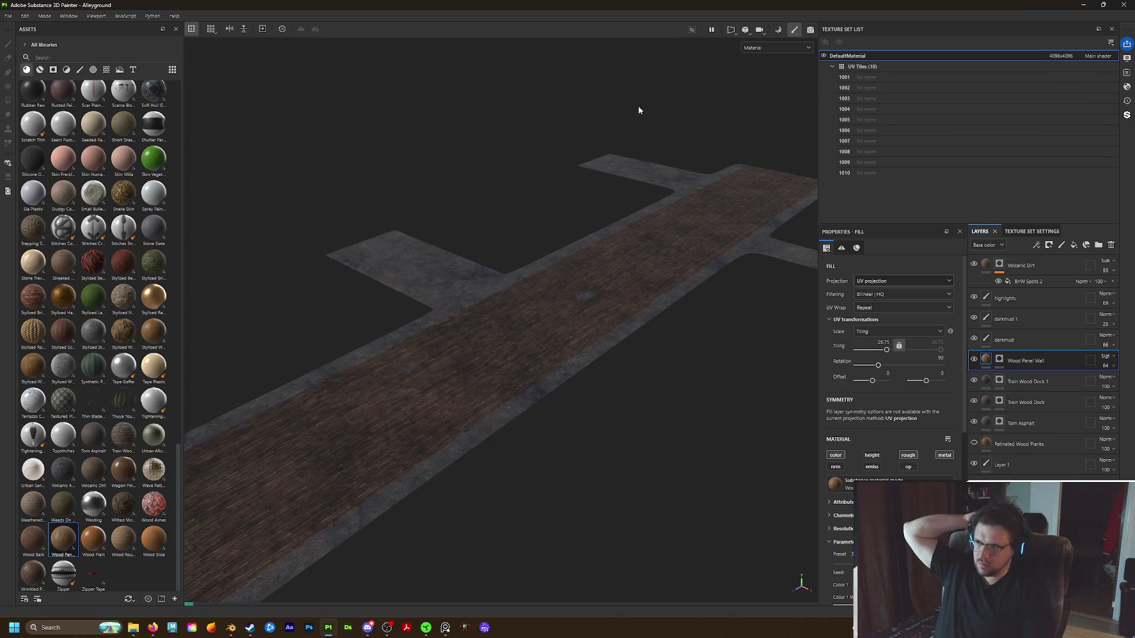
scroll(558, 222, "up", 2)
scroll(561, 241, "up", 2)
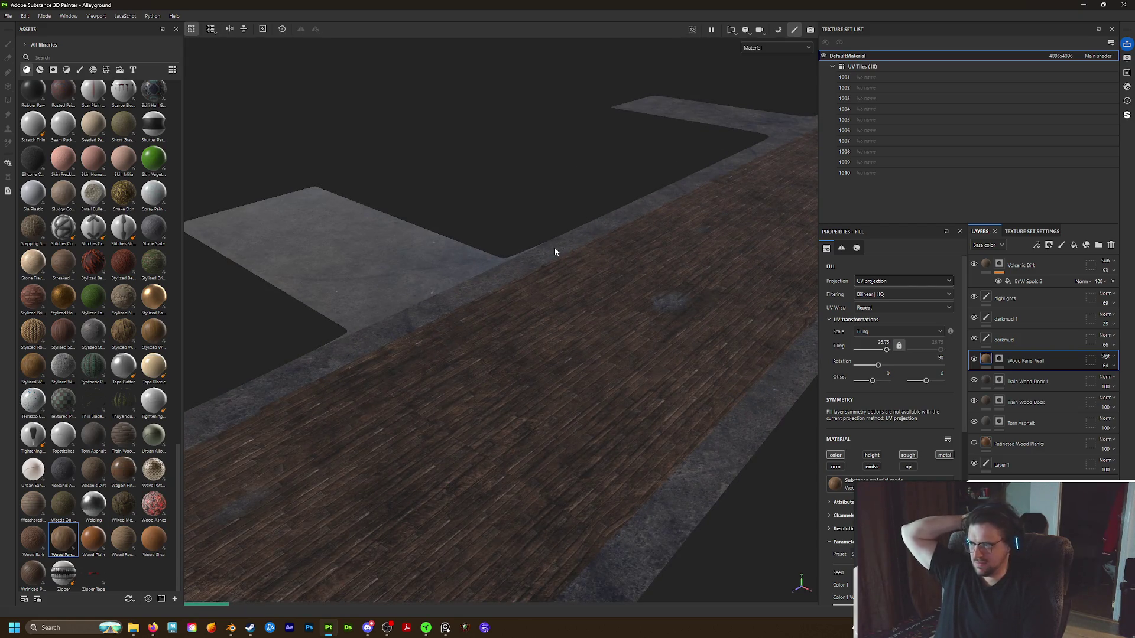
scroll(553, 248, "up", 2)
scroll(555, 247, "down", 3)
scroll(549, 249, "down", 1)
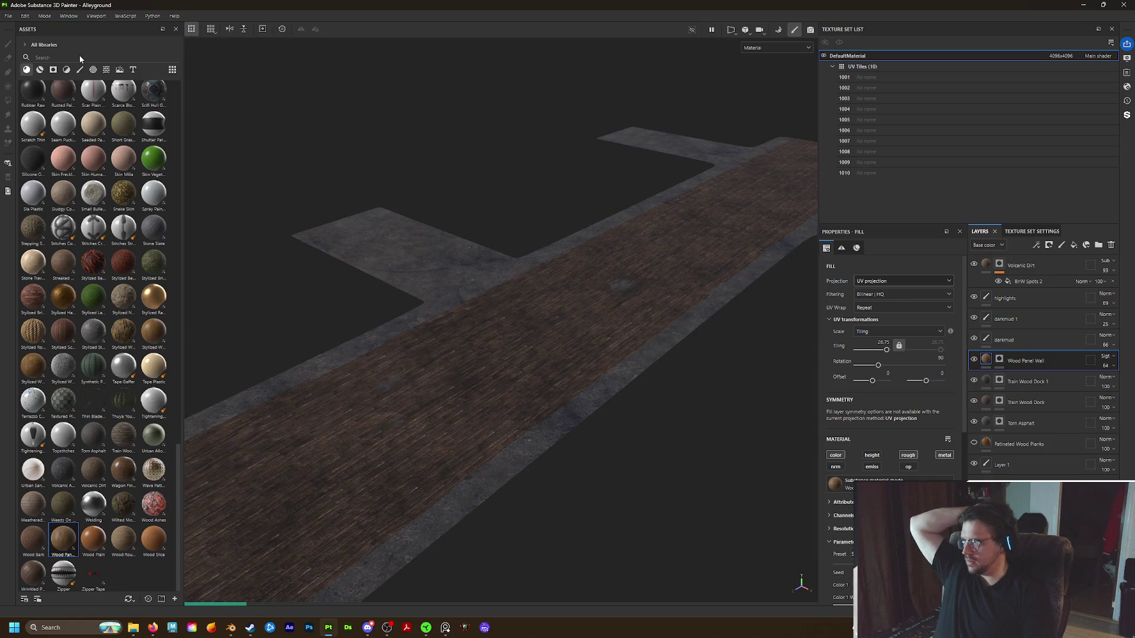
left_click(9, 16)
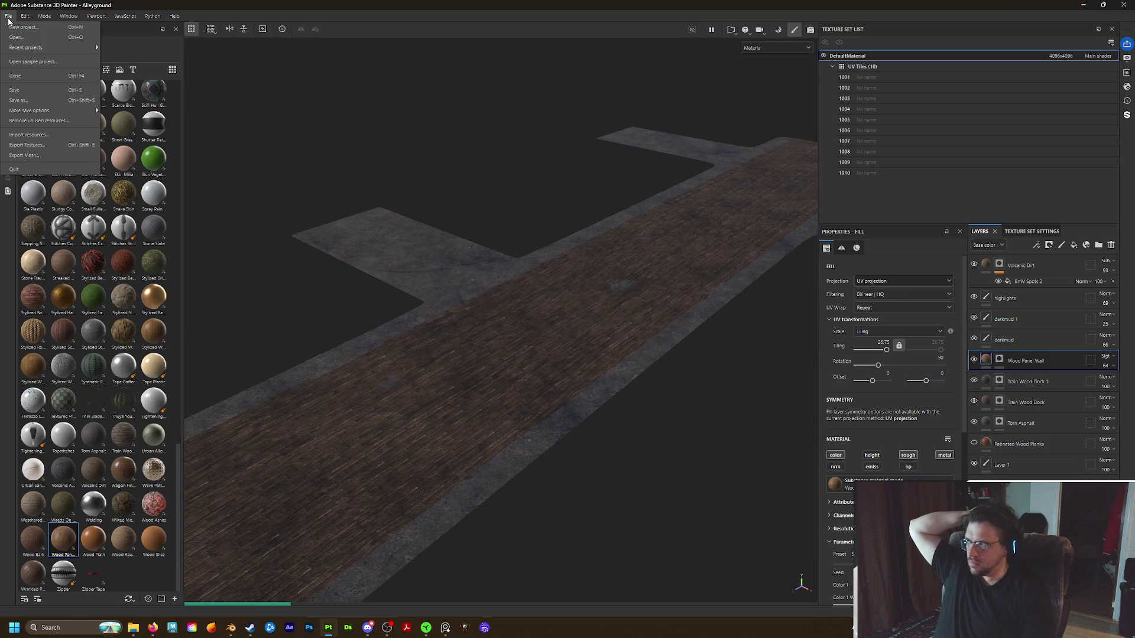
Point the texture export output at a new v002 folder inside AlleyFloor
left_click(36, 146)
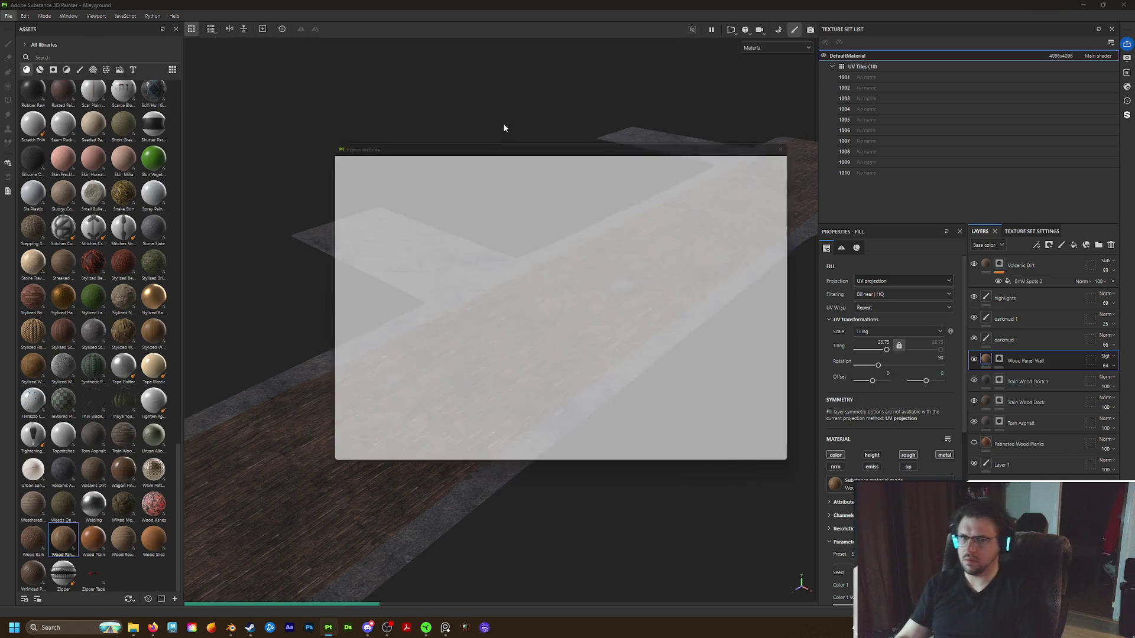
left_click(644, 196)
left_click(597, 170)
left_click(383, 190)
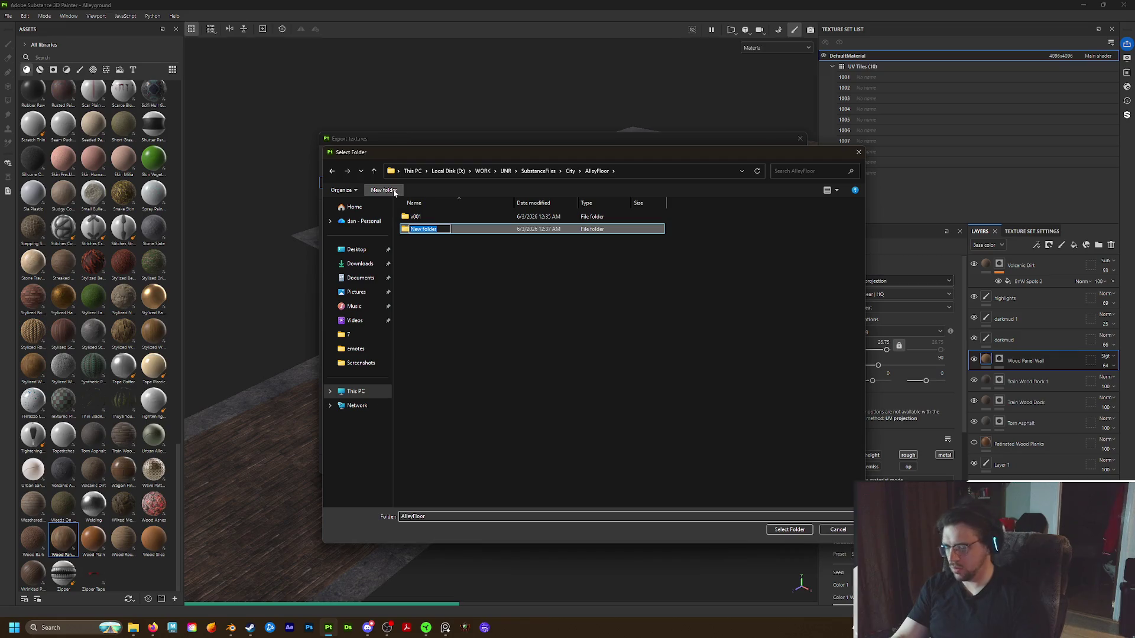
type("v00")
key("BackSpace")
type("2")
key("Return")
key("Return")
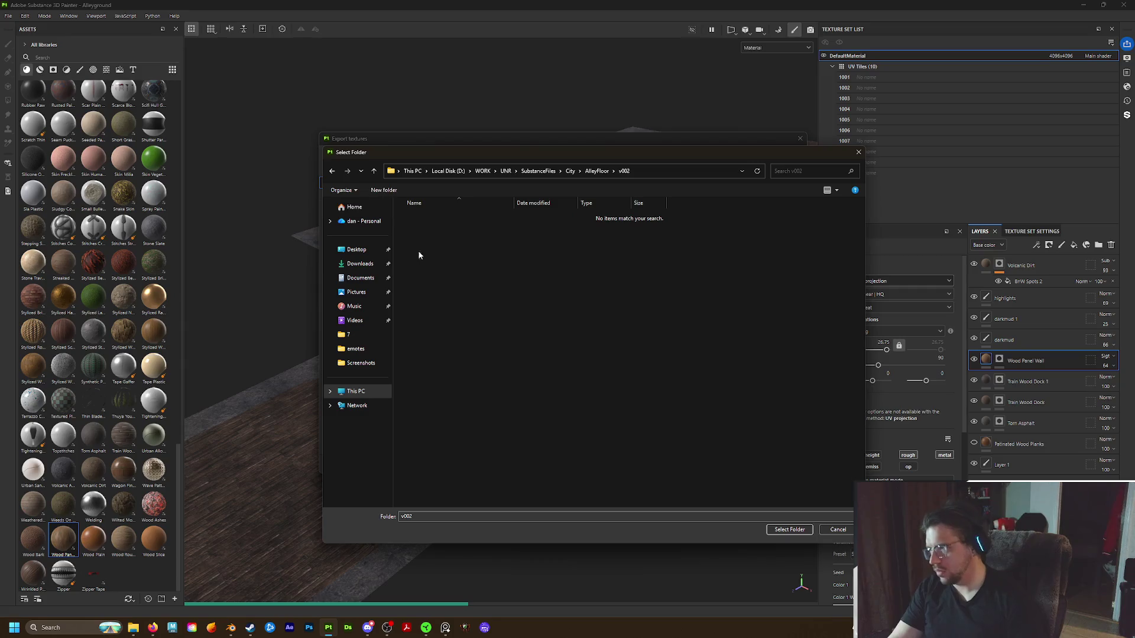
left_click(789, 530)
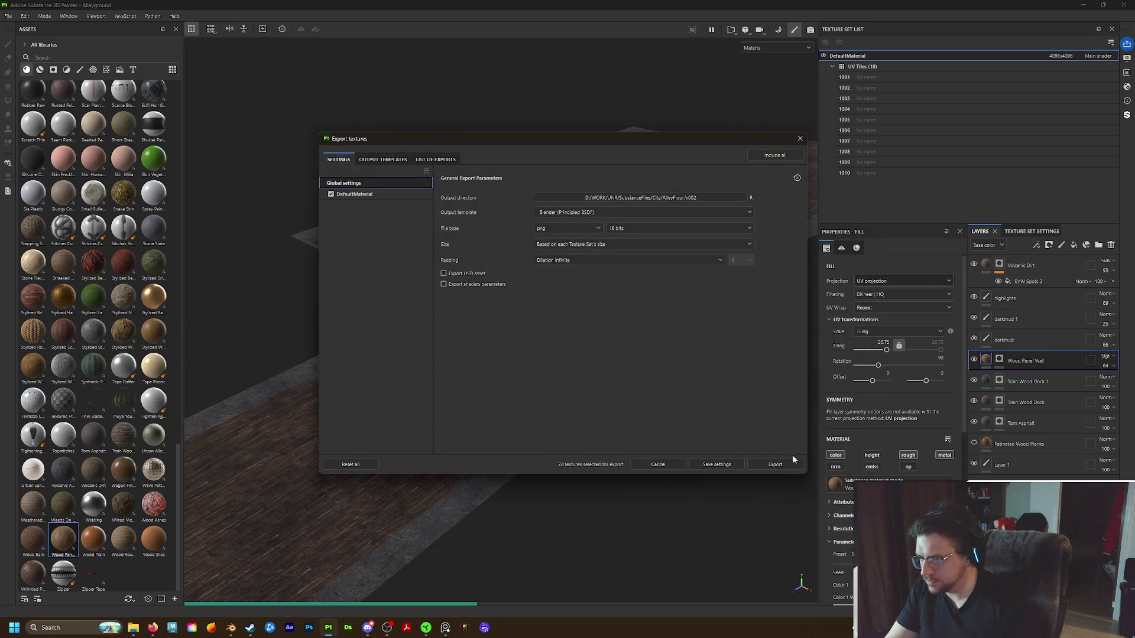
Export the 4096x4096 textures to v002 and switch to Blender
left_click(776, 464)
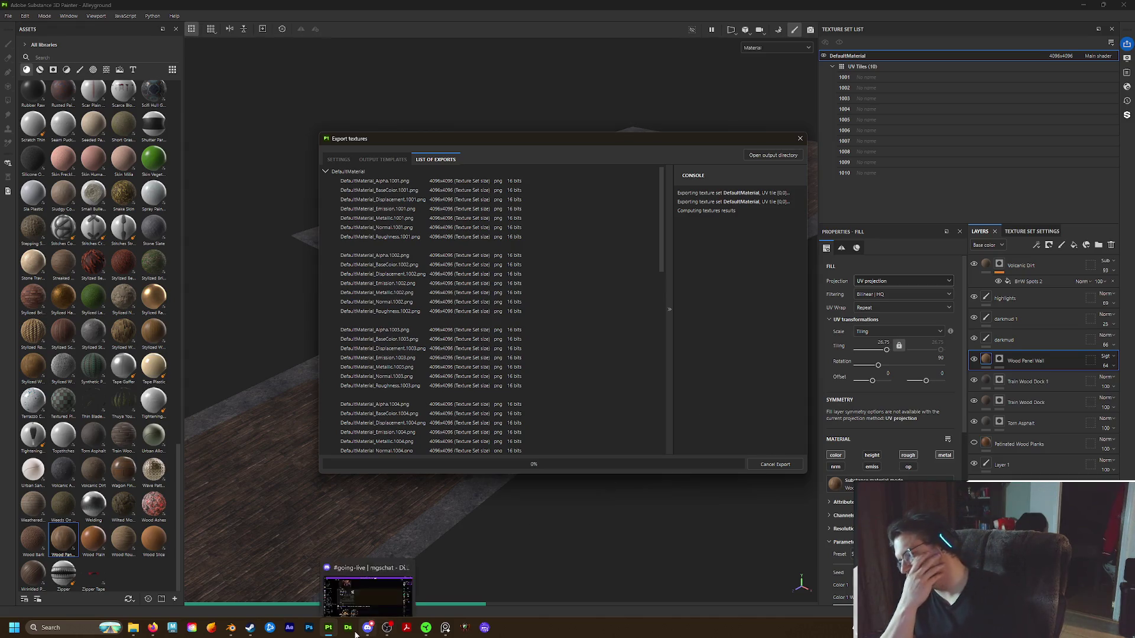
left_click(231, 628)
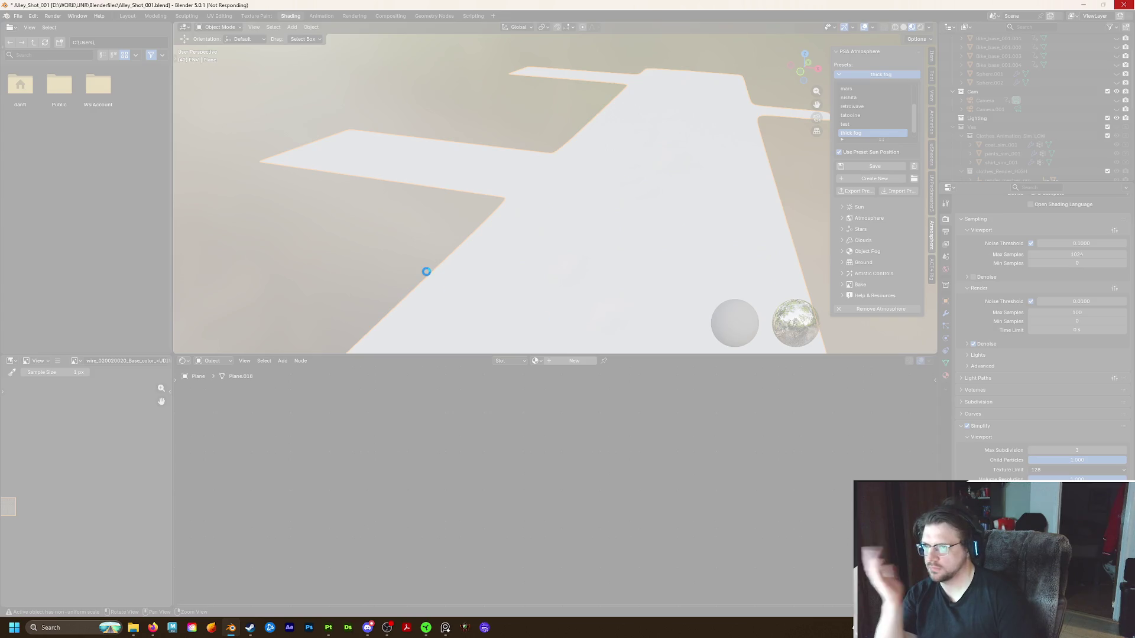
Choose to wait on the frozen Blender window and return to Painter's export
left_click(1121, 4)
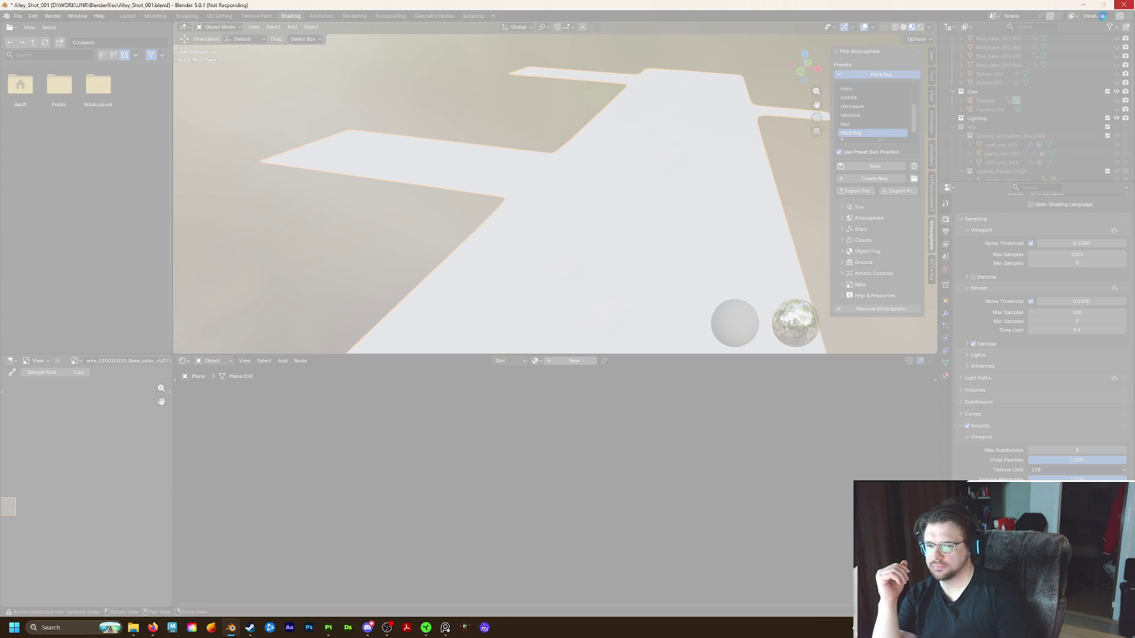
left_click(594, 338)
left_click(329, 628)
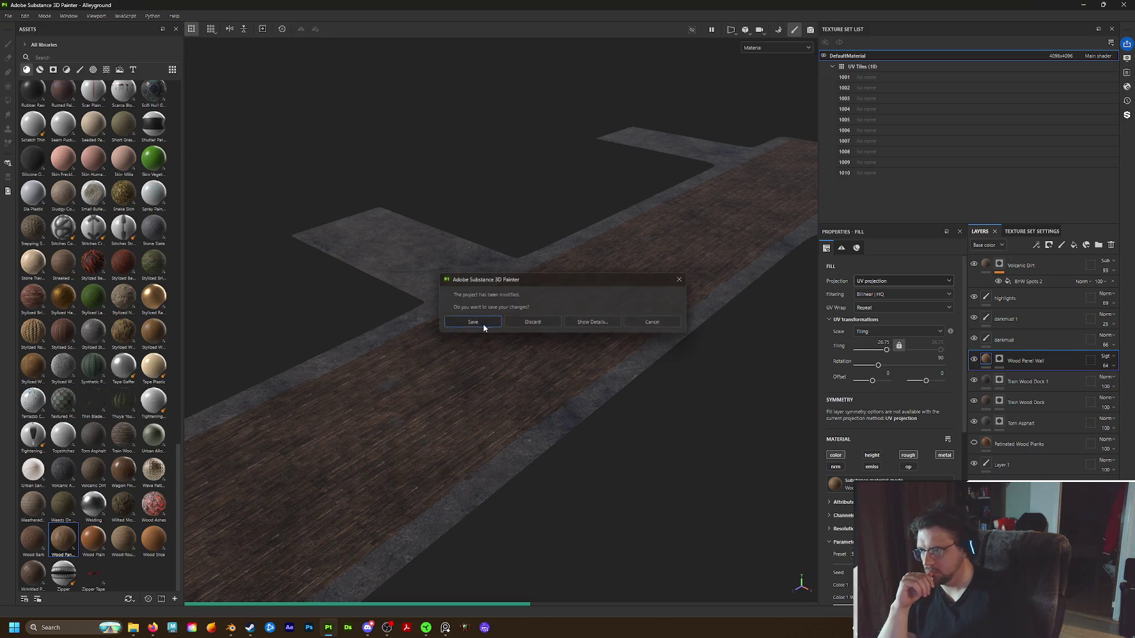
Save the modified Alleyground project from the 'project has been modified' prompt and with Ctrl+S
left_click(483, 324)
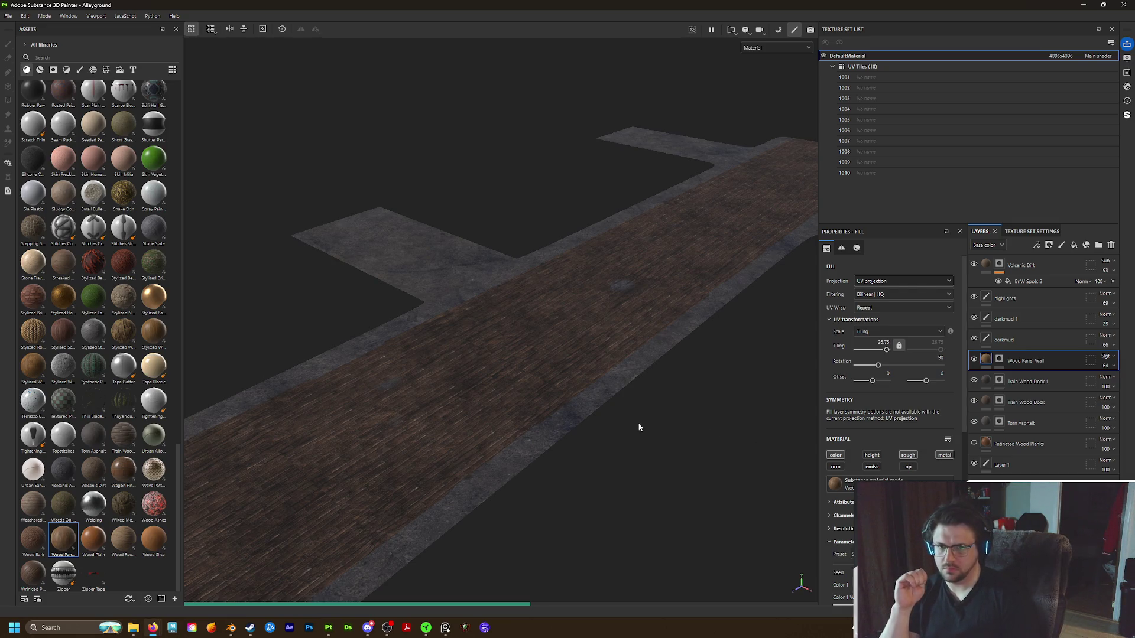
key("ctrl+s")
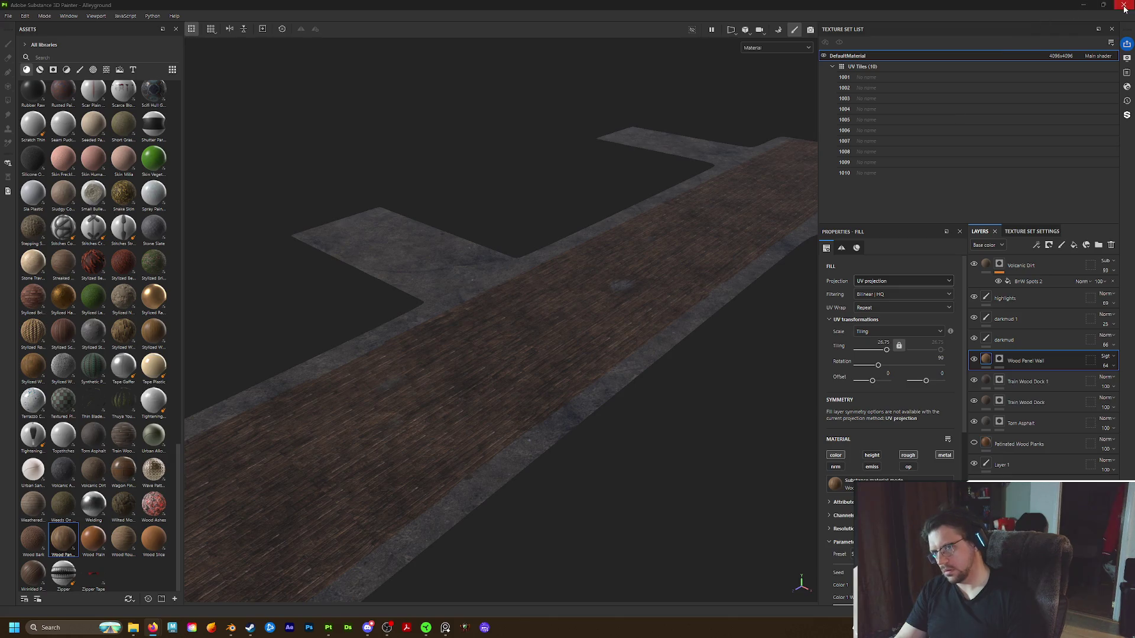
Focus the Painter window and dismiss the crash report with Don't send
left_click(1043, 95)
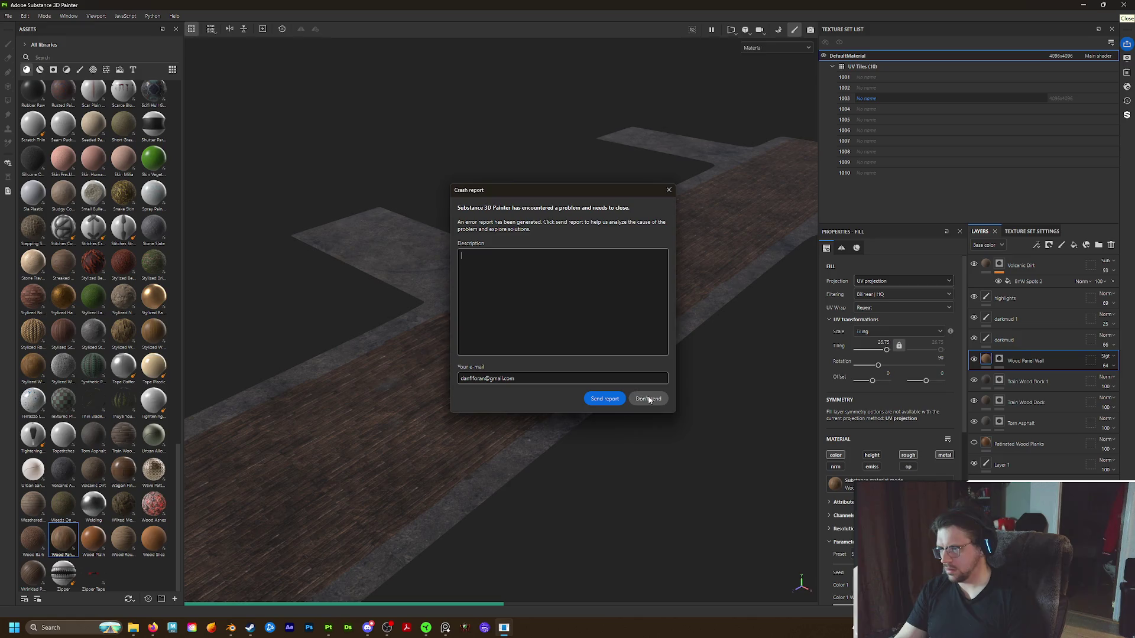
left_click(649, 399)
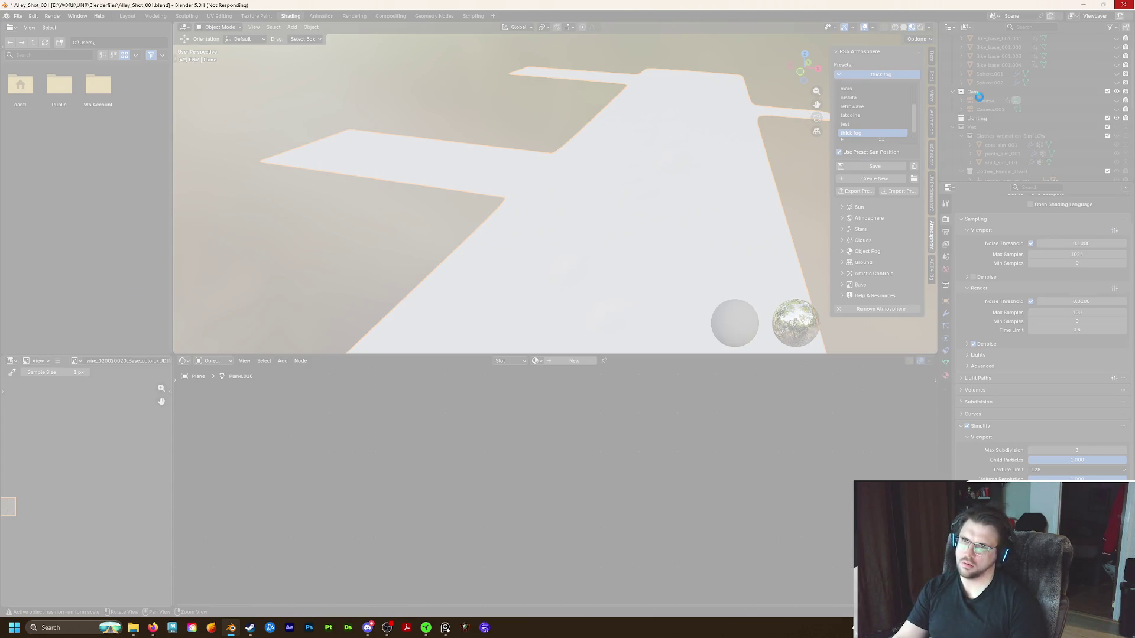
Close the frozen Blender window and confirm Close the program
left_click(1128, 4)
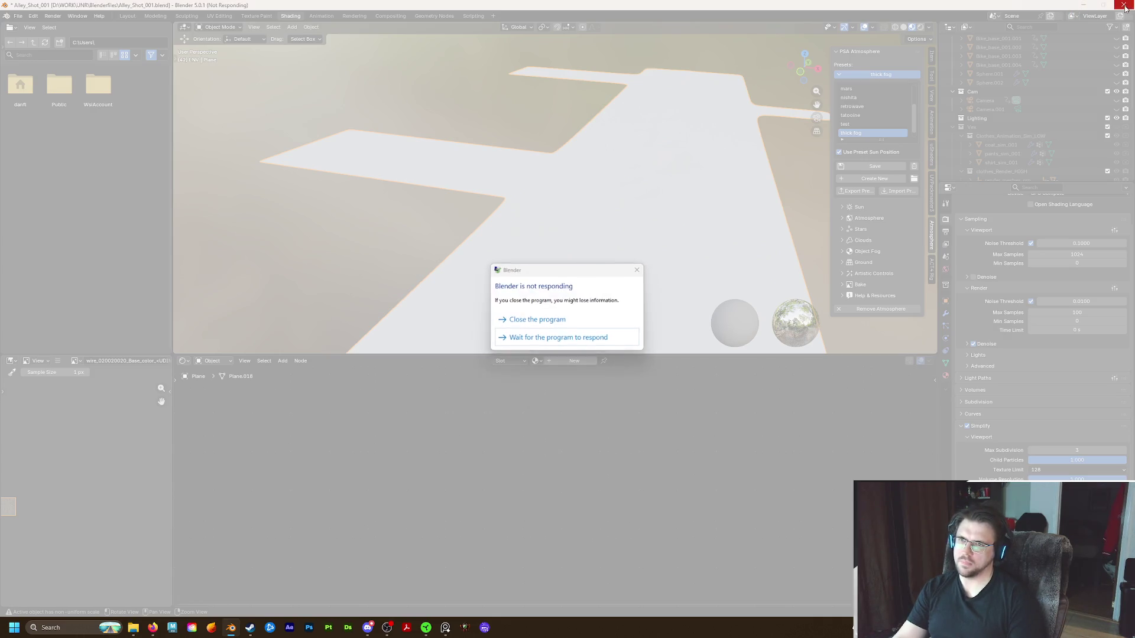
left_click(548, 341)
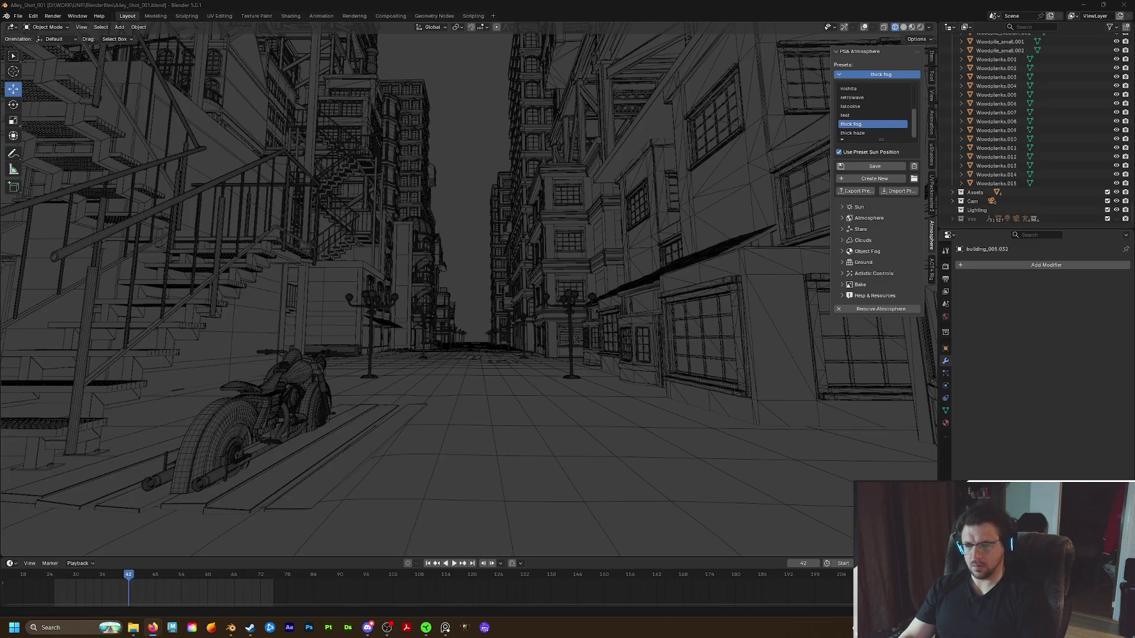
Delete the old subdivided ground plane from the alley scene
left_click(512, 419)
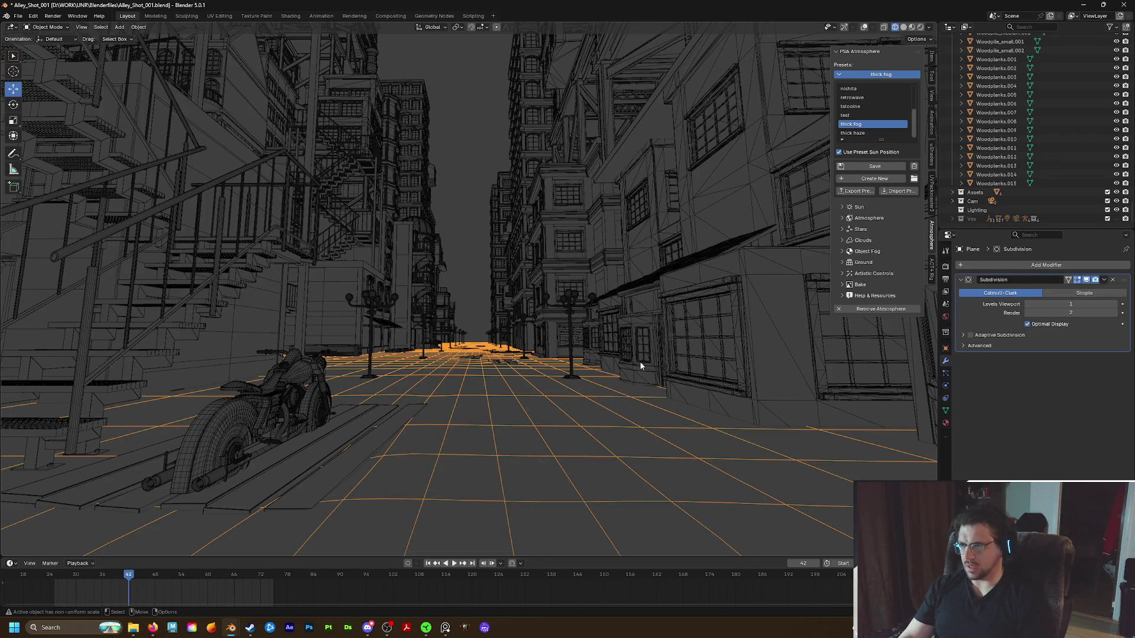
key("Delete")
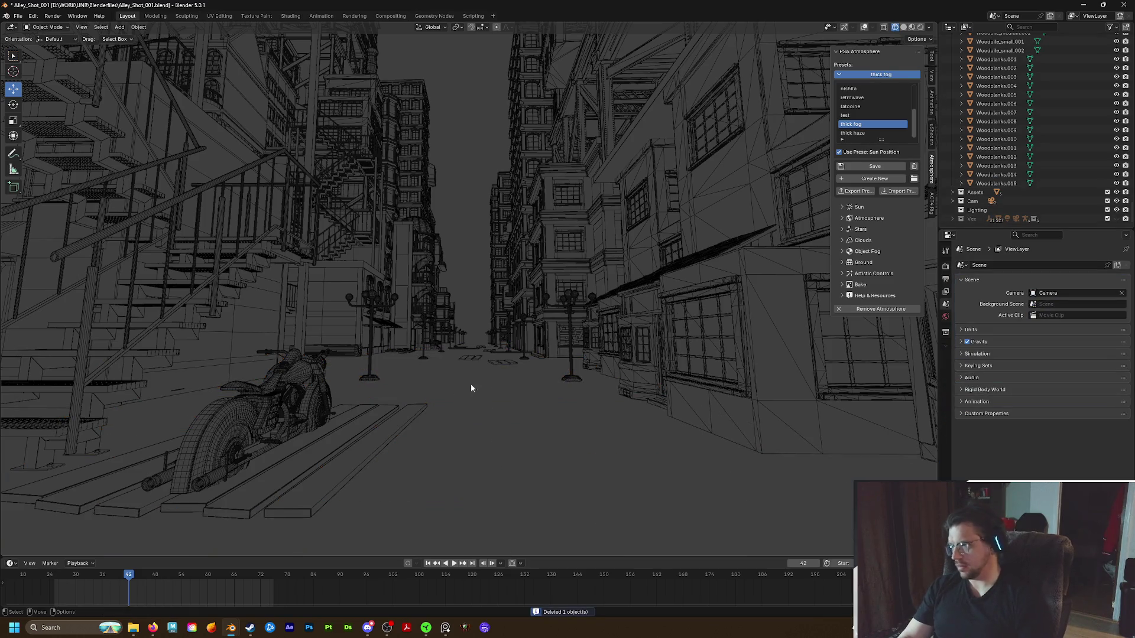
left_click(18, 16)
mouse_move(33, 143)
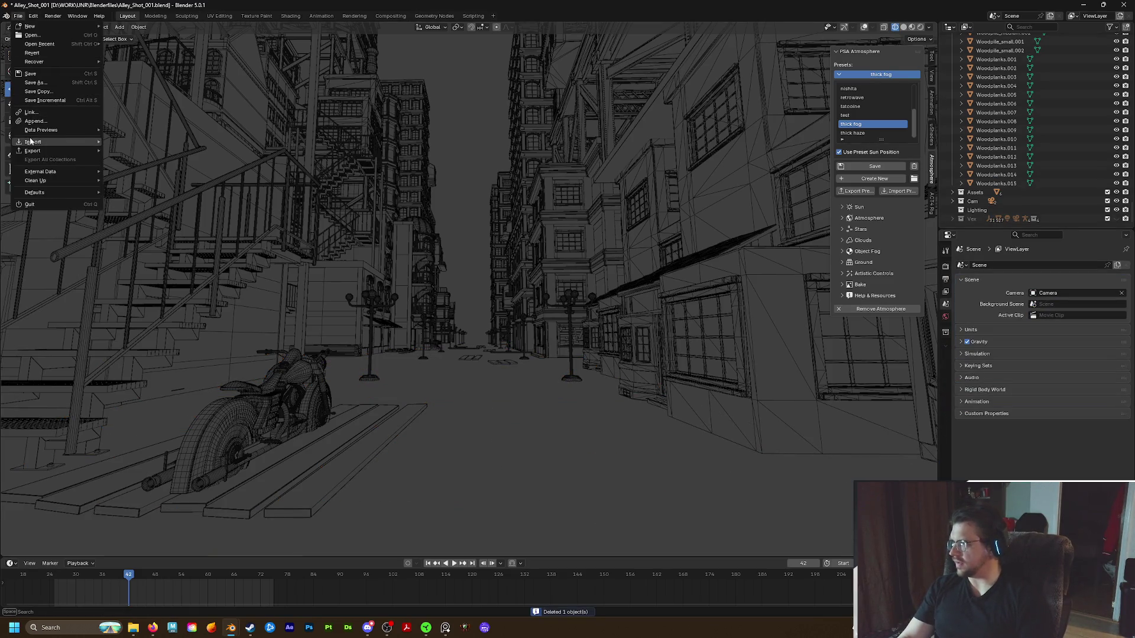
Import the Alley OBJ from D:\WORK\UNR\Models\City and select the imported ground plane
left_click(137, 168)
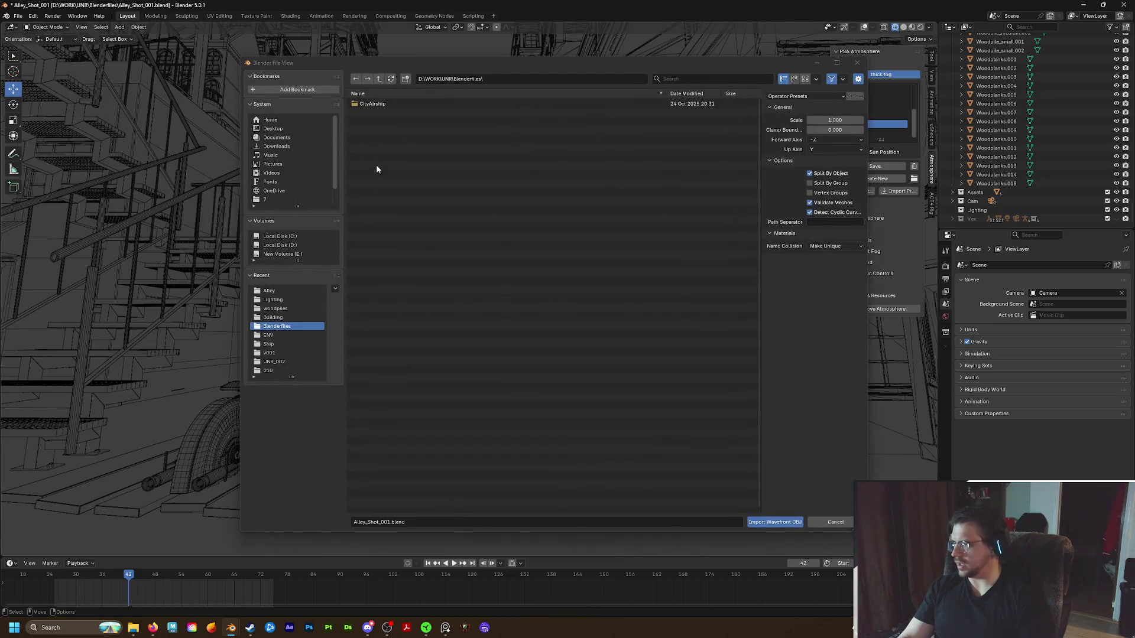
left_click(379, 79)
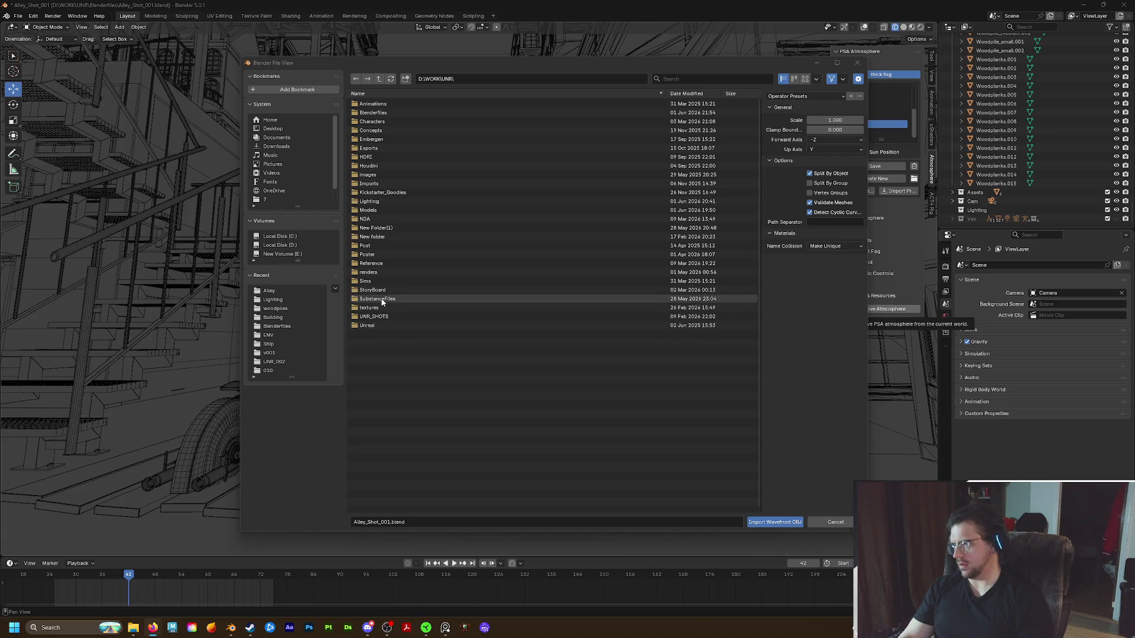
double_click(371, 212)
double_click(376, 123)
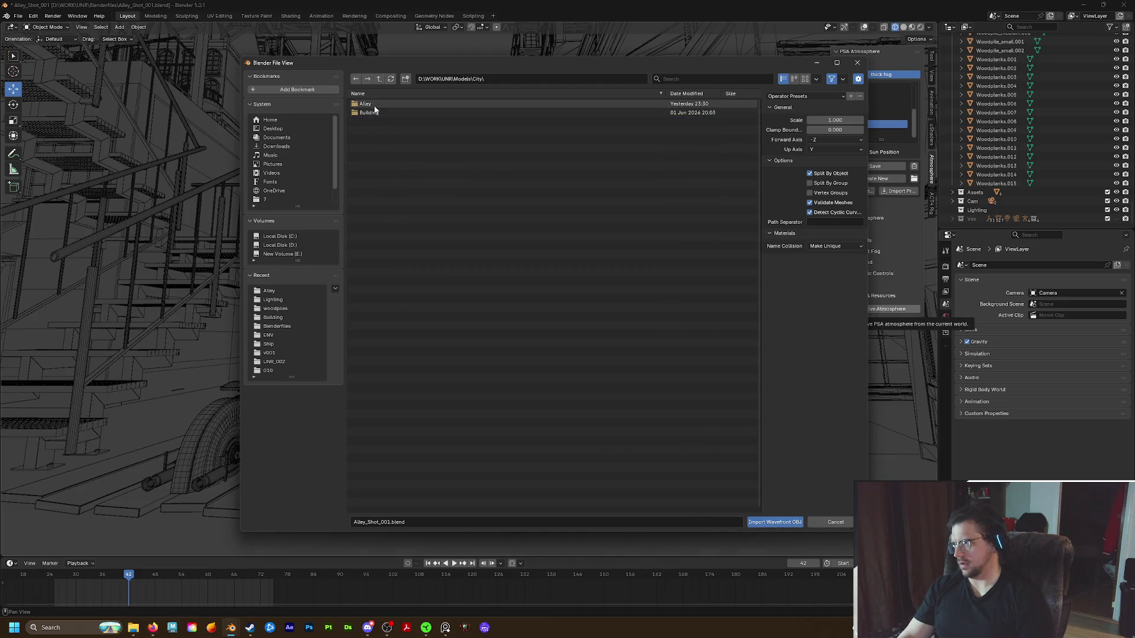
double_click(386, 113)
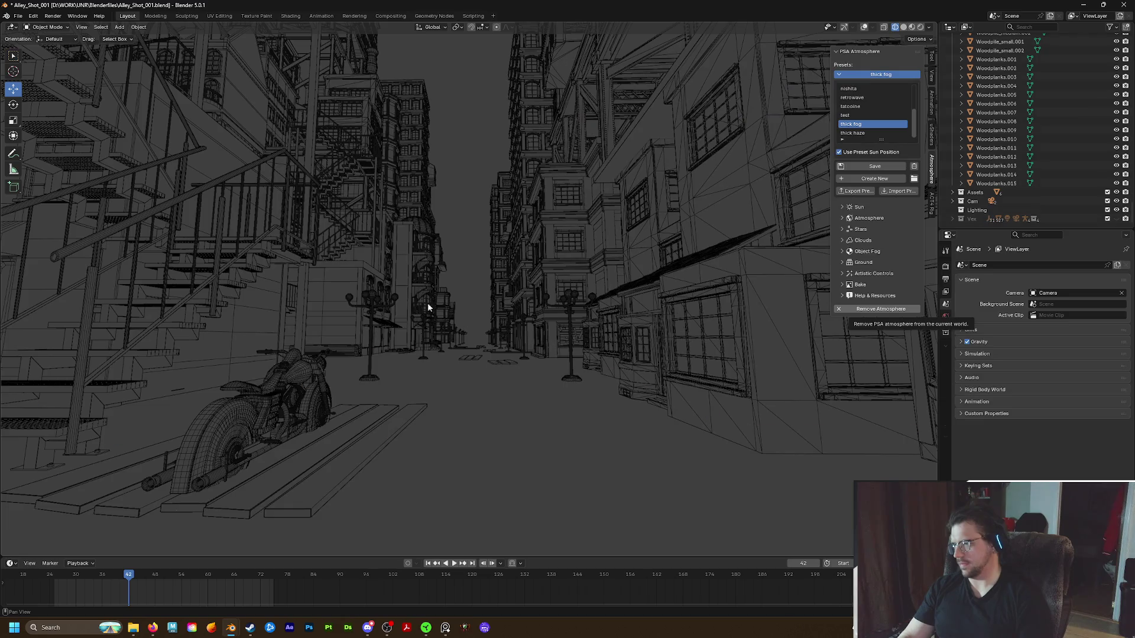
left_click(445, 320)
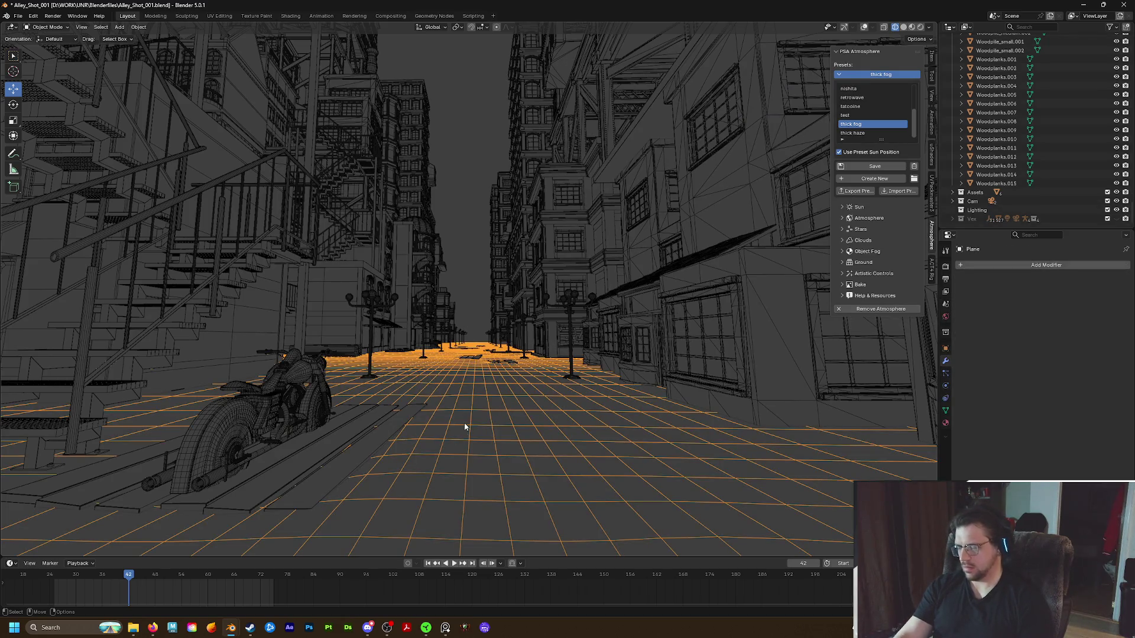
Isolate the ground plane and Woodplanks.001 with Shift+H and go to the Shading workspace
left_click(361, 434)
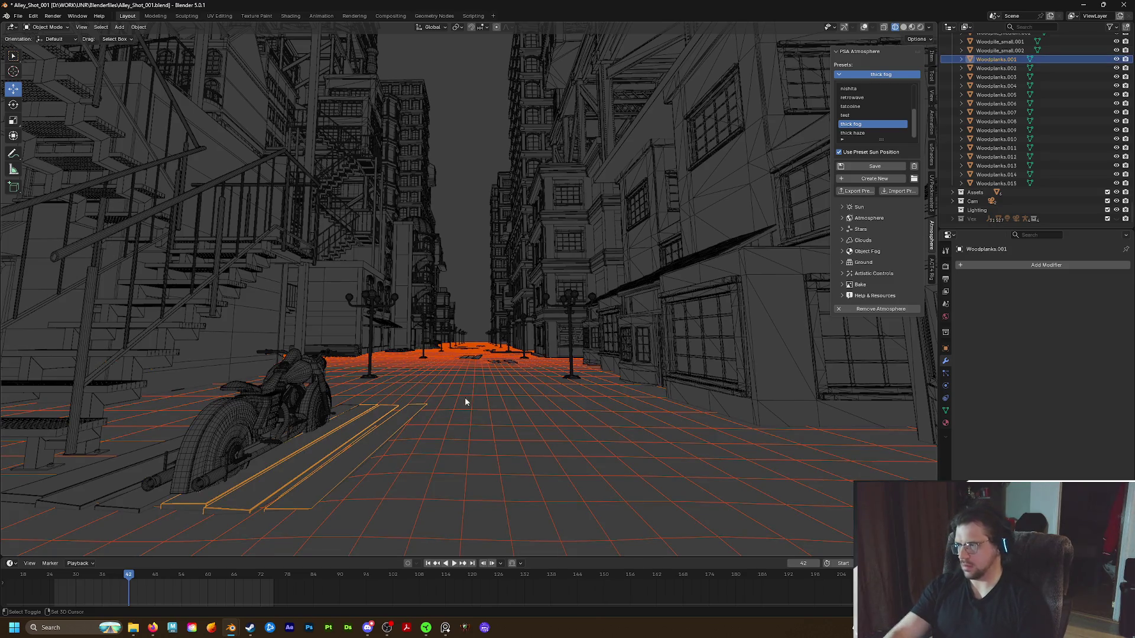
key("shift+h")
left_click(294, 17)
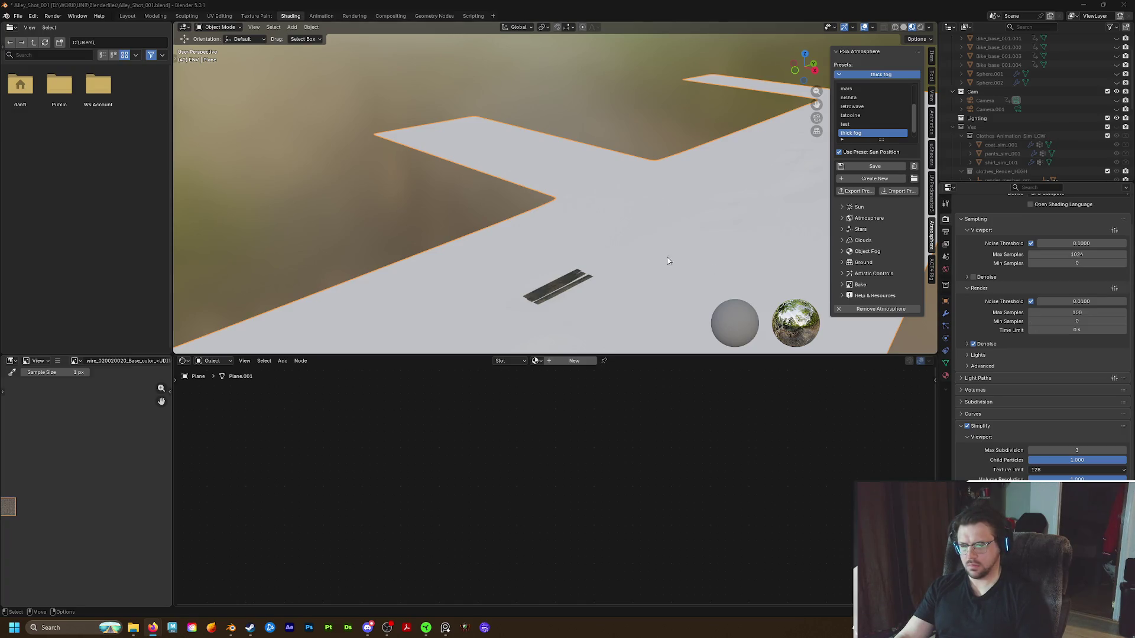
Create a new material on Plane.001 and rename it Ground_001 in Material Properties
key("g")
left_click(574, 225)
scroll(612, 249, "down", 5)
mouse_move(622, 242)
middle_mouse_down()
mouse_move(567, 206)
mouse_move(648, 203)
middle_mouse_up()
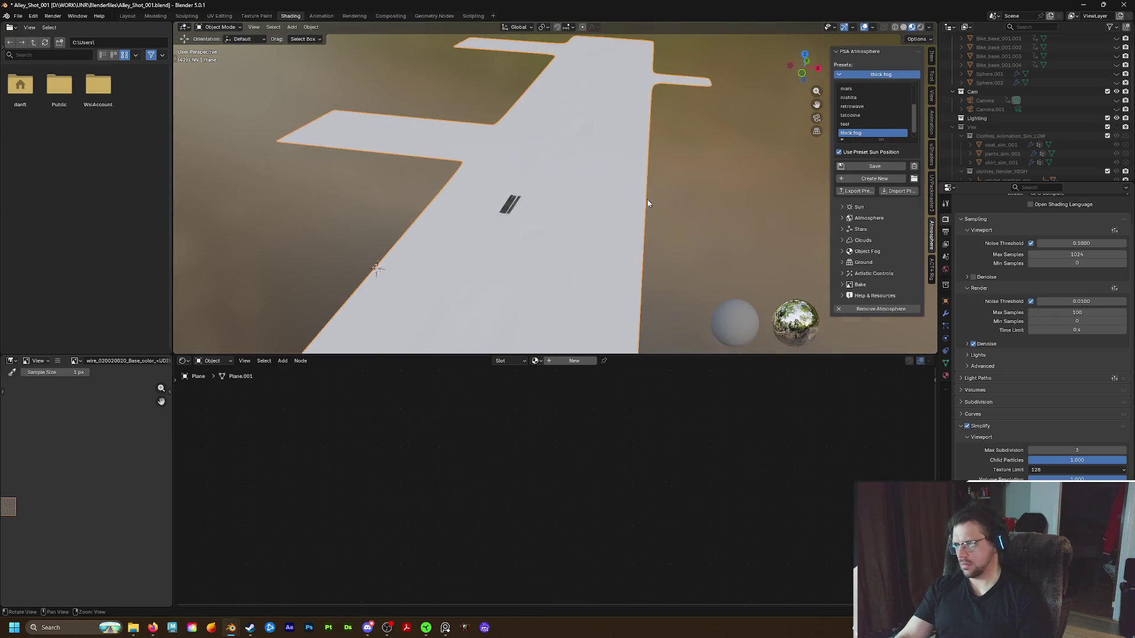
left_click(581, 363)
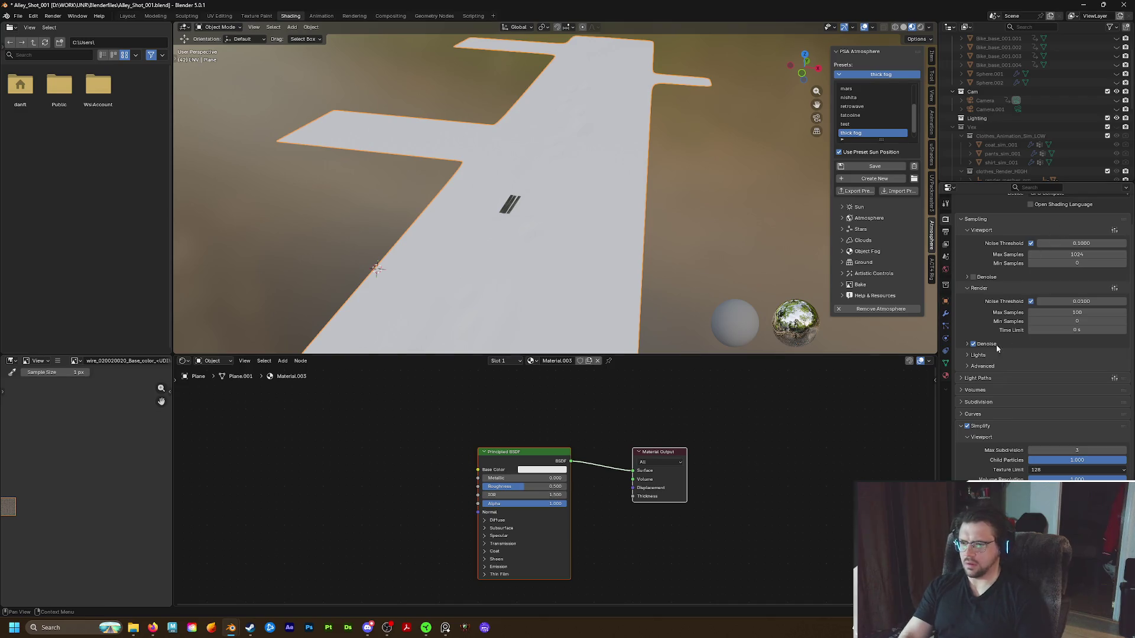
left_click(945, 376)
double_click(1013, 255)
type("Grid")
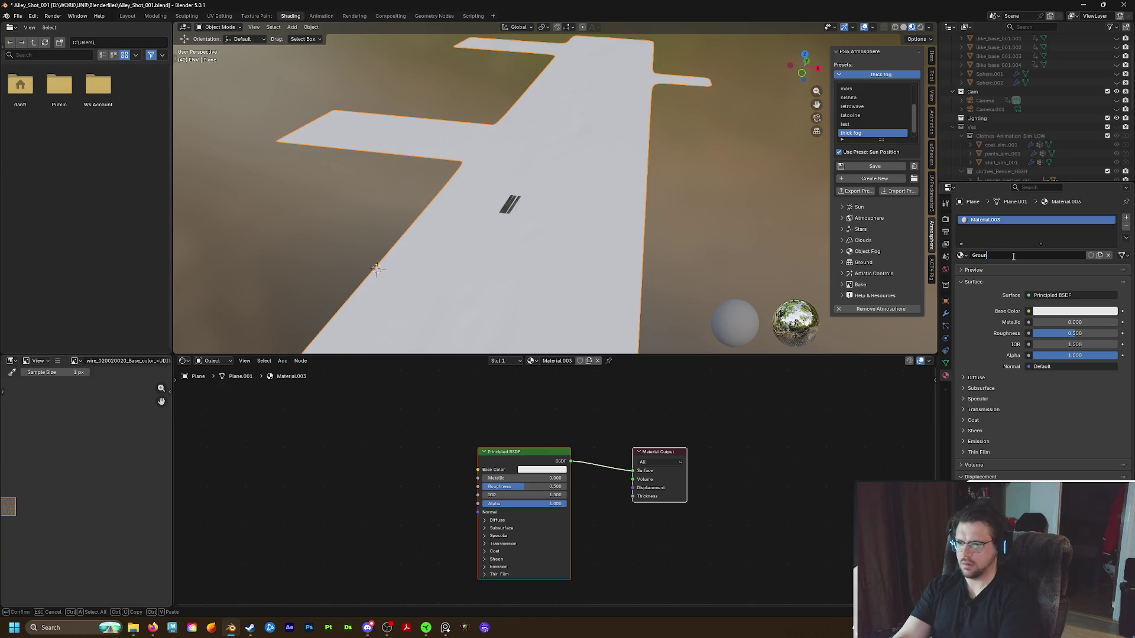
key("Return")
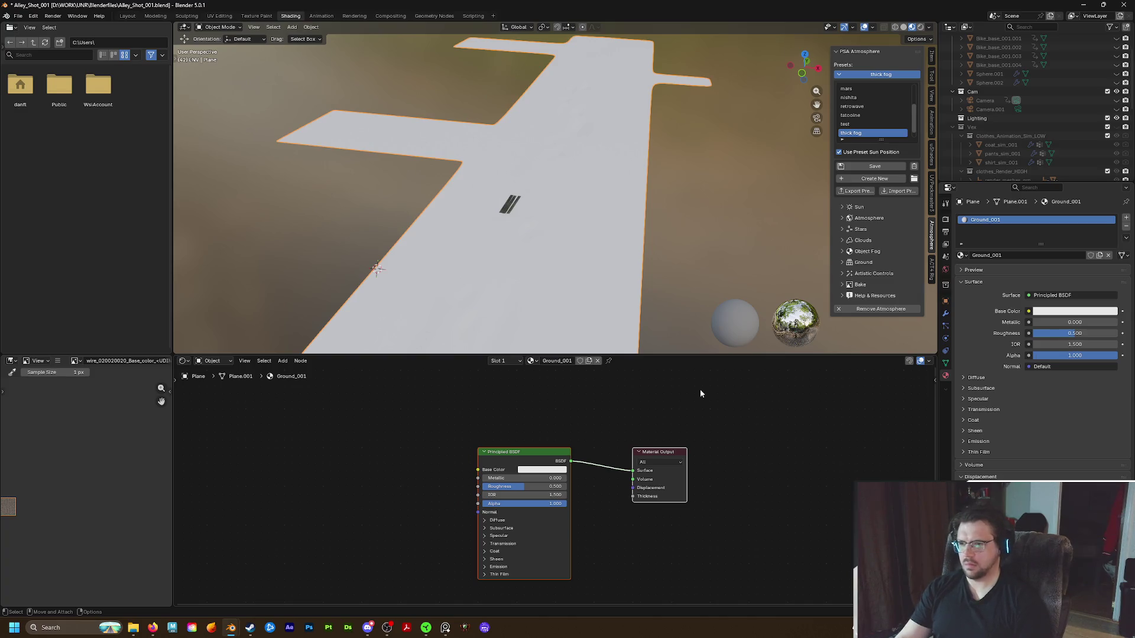
Make room around the Principled BSDF node and bring up a File Explorer window
left_click(523, 454)
scroll(523, 456, "down", 1)
middle_click_drag(383, 464, 454, 421)
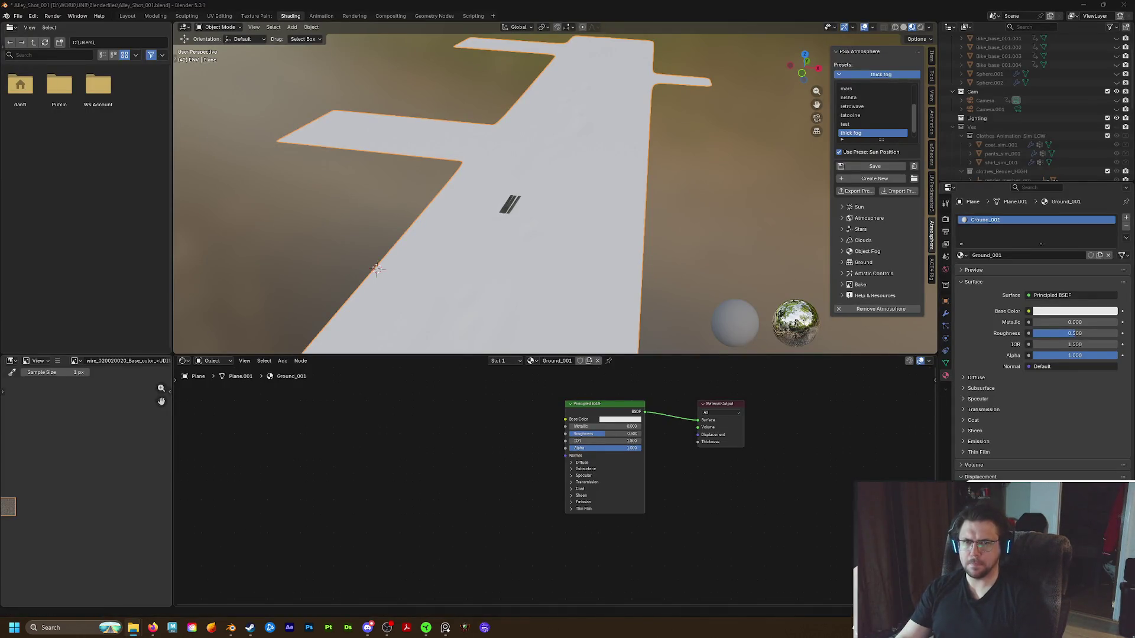
key("super+e")
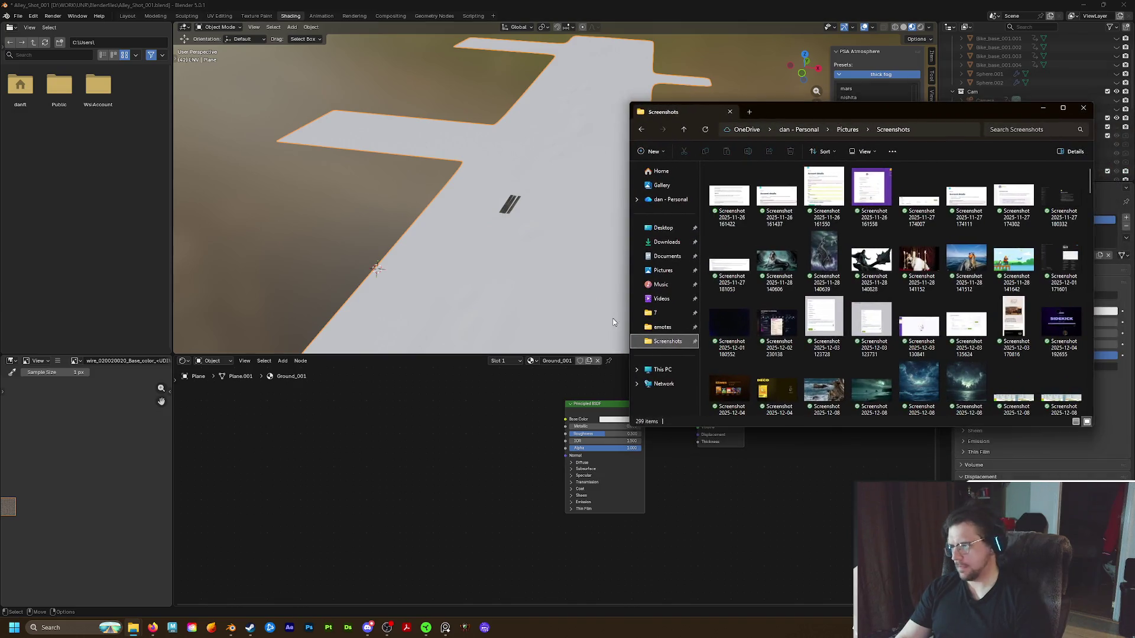
Browse File Explorer to D:\WORK\UNR\SubstanceFiles\City\AlleyFloor\v002
left_click(661, 313)
left_click(855, 129)
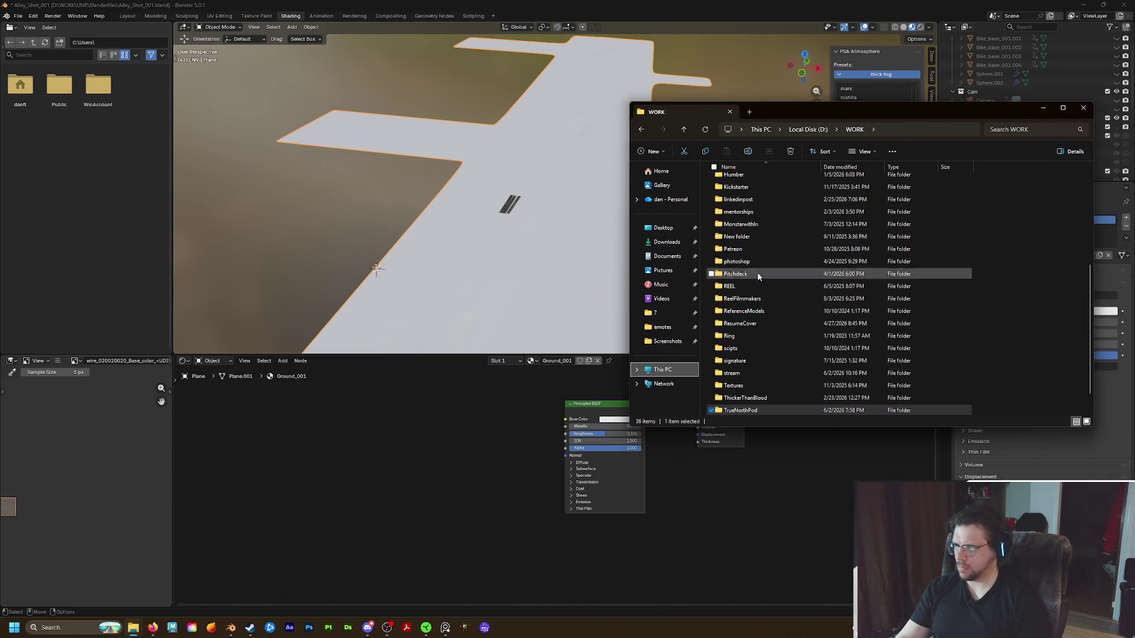
double_click(737, 401)
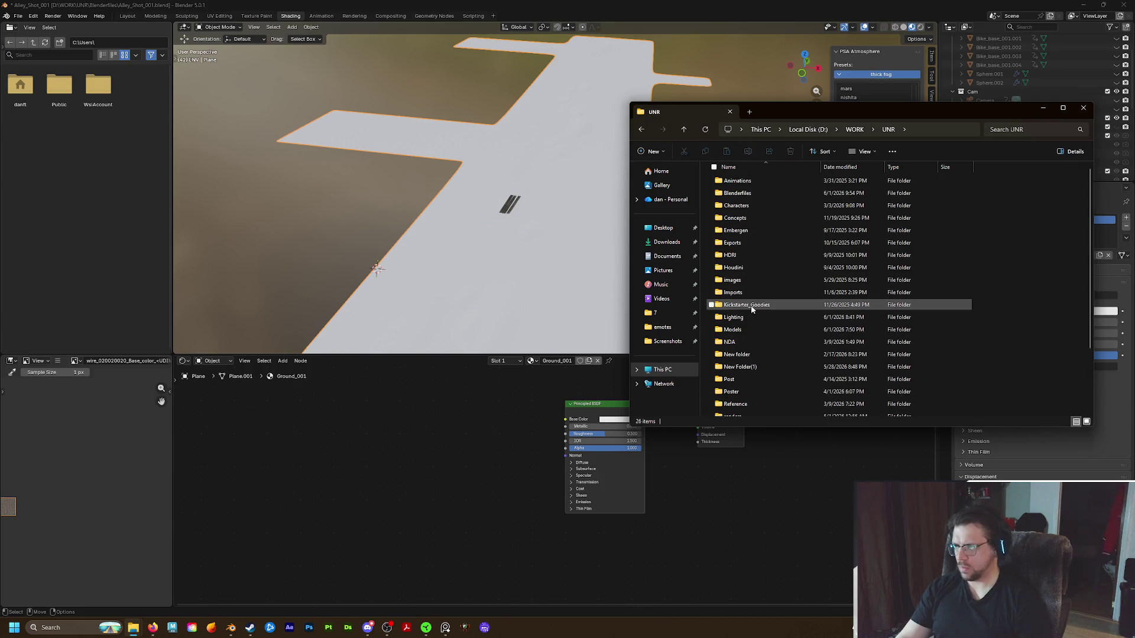
scroll(750, 382, "down", 2)
double_click(738, 386)
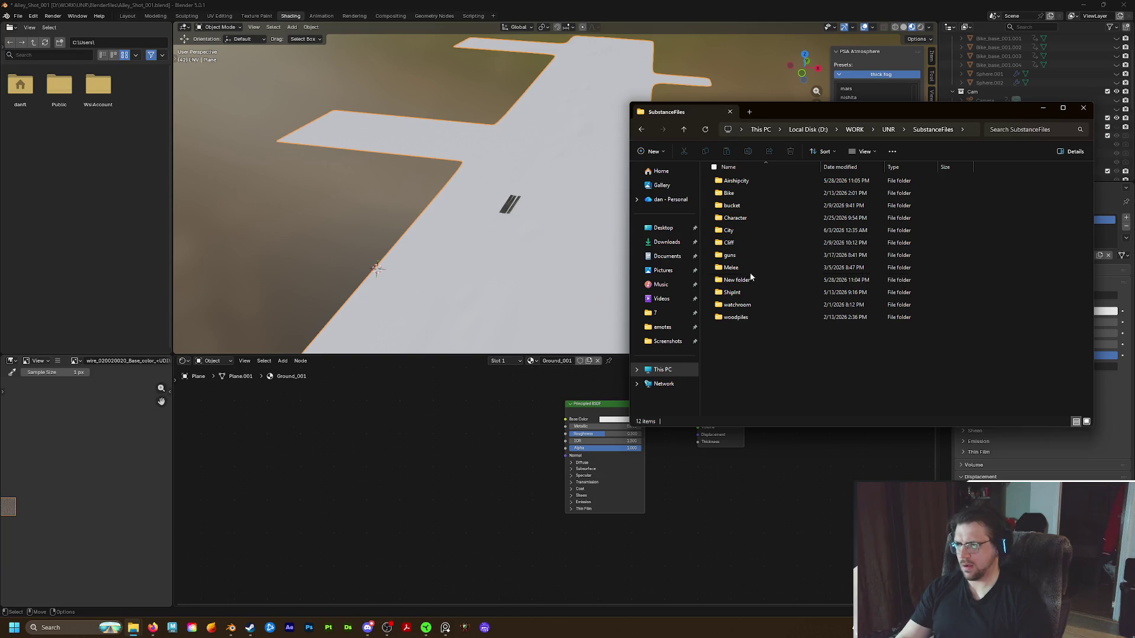
double_click(745, 230)
double_click(749, 188)
double_click(745, 194)
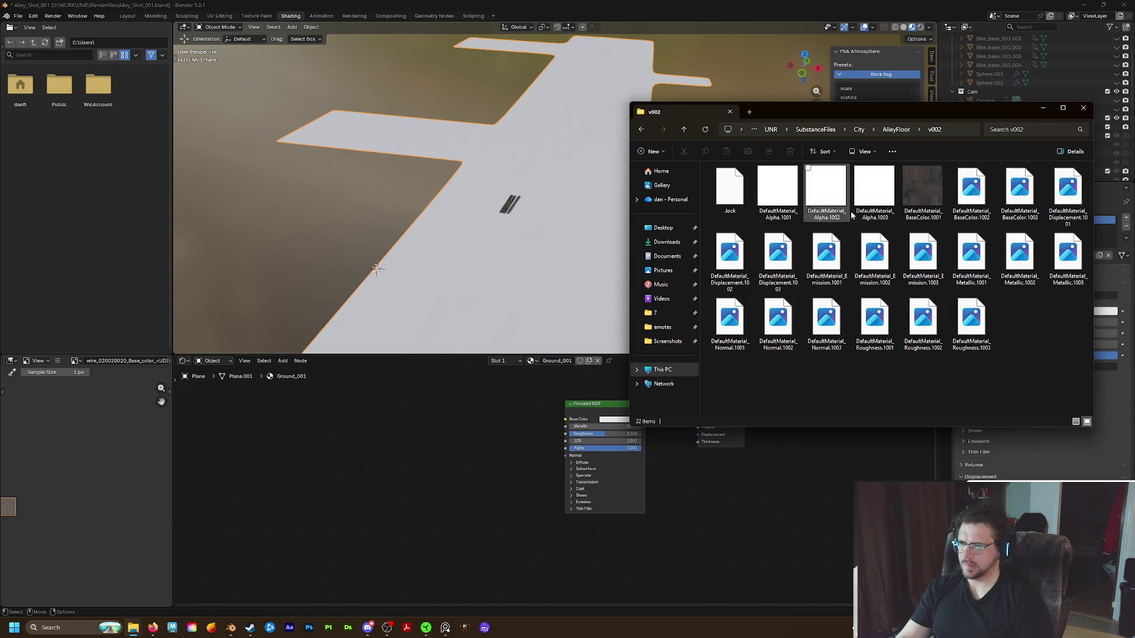
Select the BaseColor, Displacement, Normal, Roughness and Metallic maps and drag them into Ground_001's node tree
left_click(928, 210)
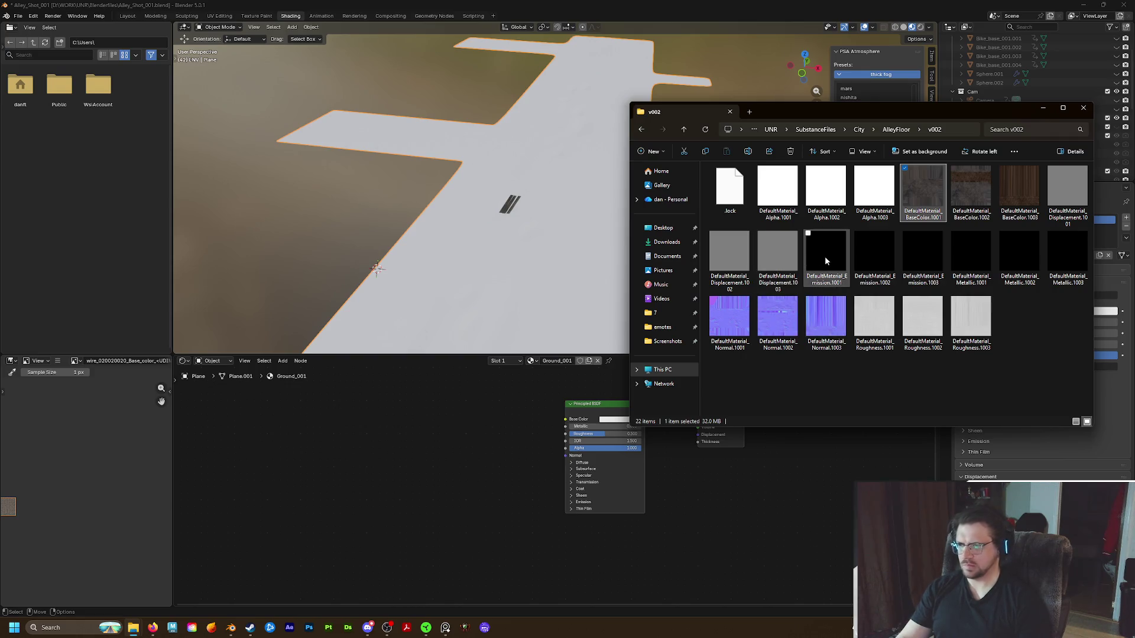
left_click(825, 257, "ctrl")
left_click(788, 279, "ctrl")
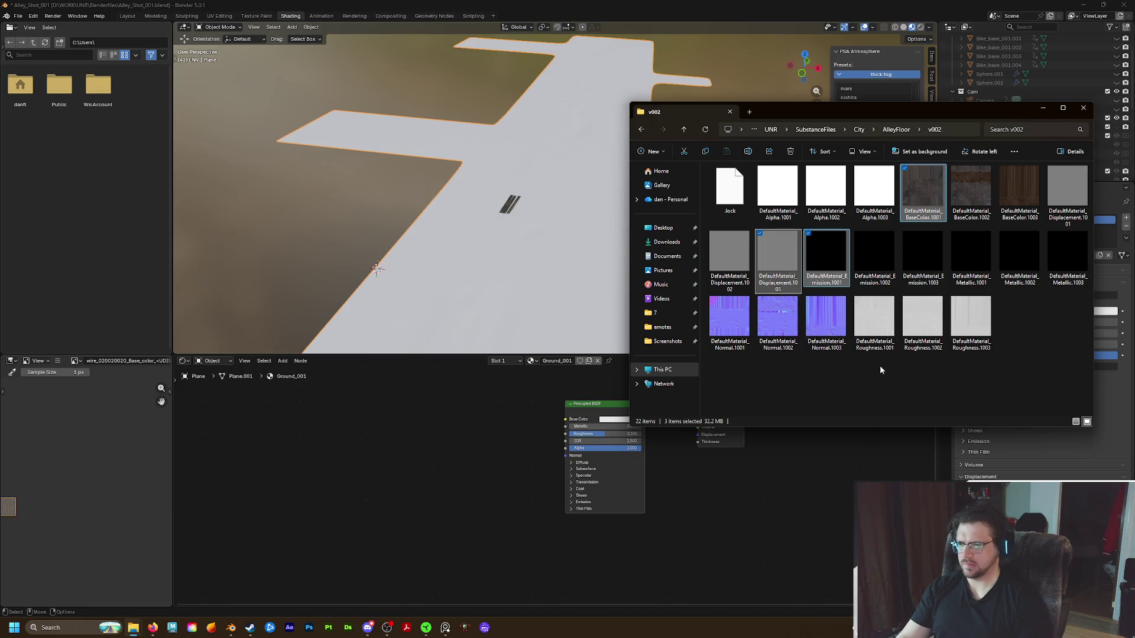
left_click(914, 197)
left_click(779, 260, "ctrl")
left_click(778, 321, "ctrl")
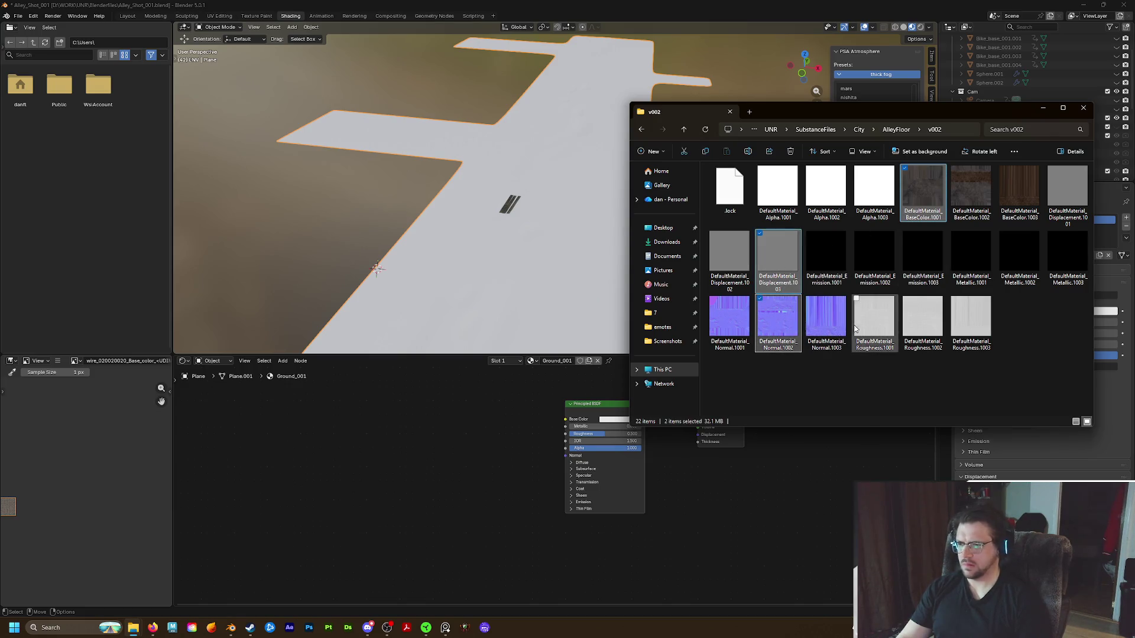
left_click(881, 325, "ctrl")
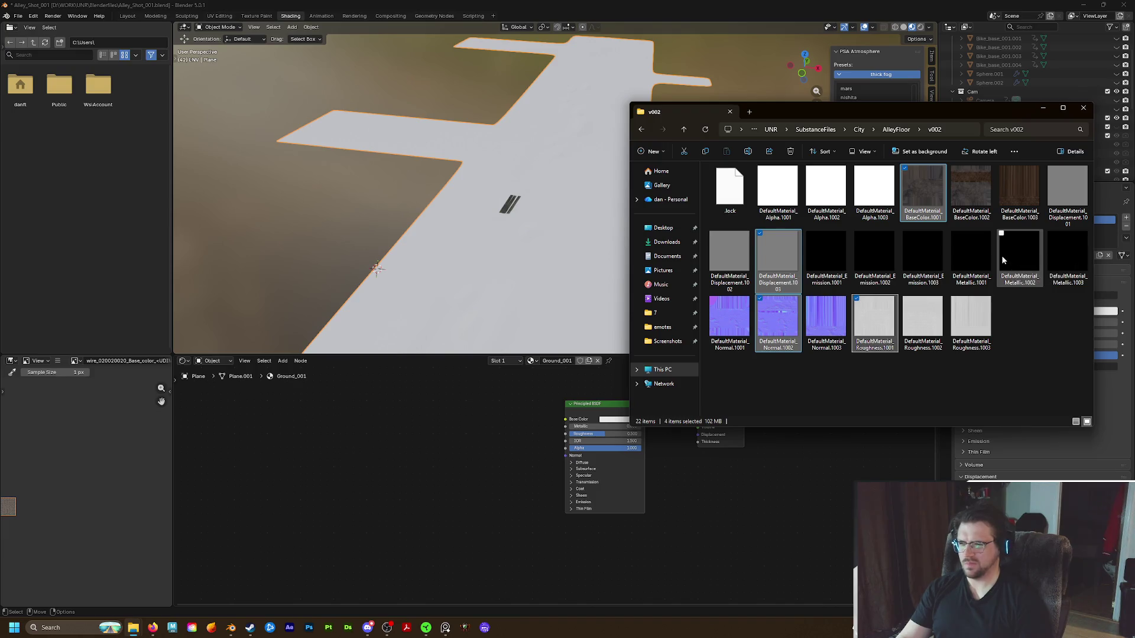
left_click(979, 258, "ctrl")
left_click_drag(923, 209, 492, 422)
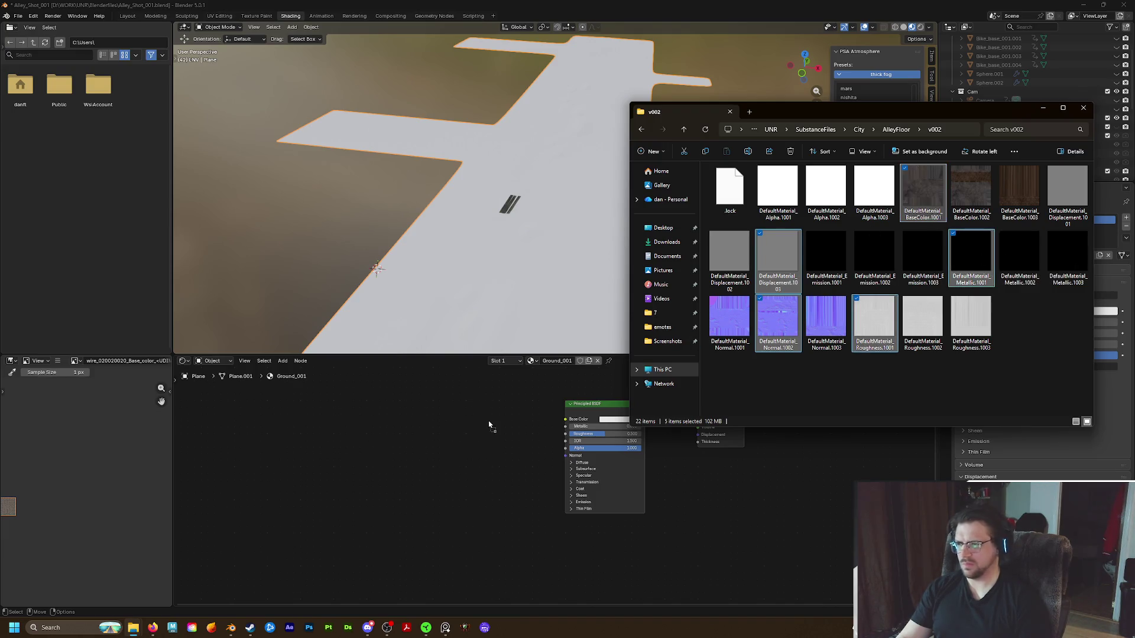
left_click(403, 432)
scroll(426, 452, "down", 2)
scroll(452, 466, "down", 2)
Set the BaseColor image node to UDIM Tiles and wire its Color into Principled BSDF Base Color
key("Home")
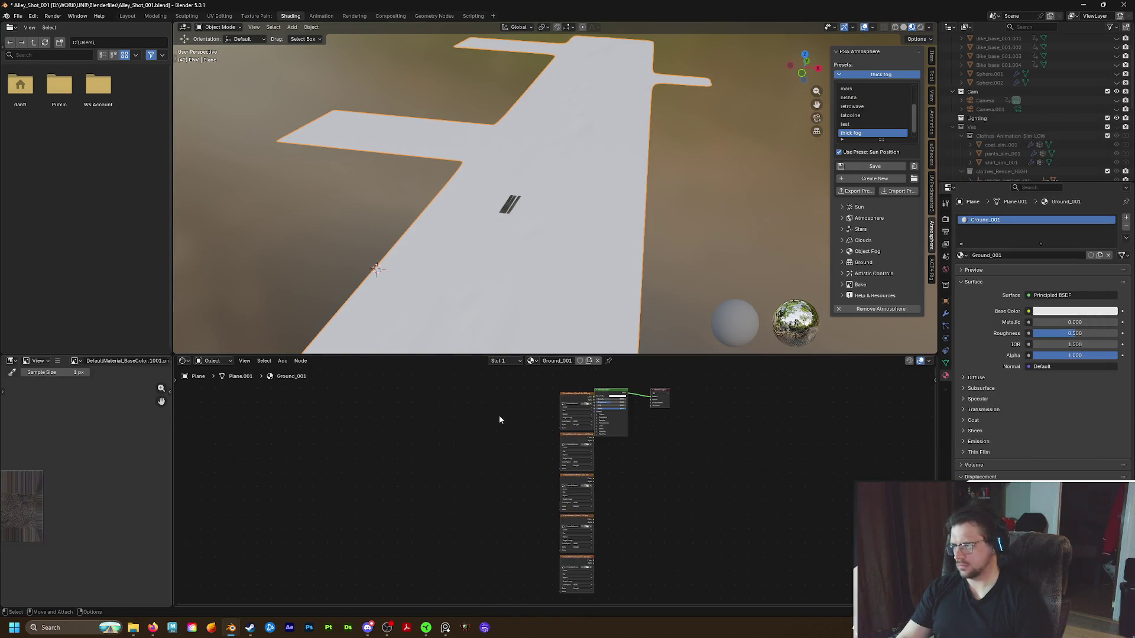
left_click_drag(525, 398, 594, 607)
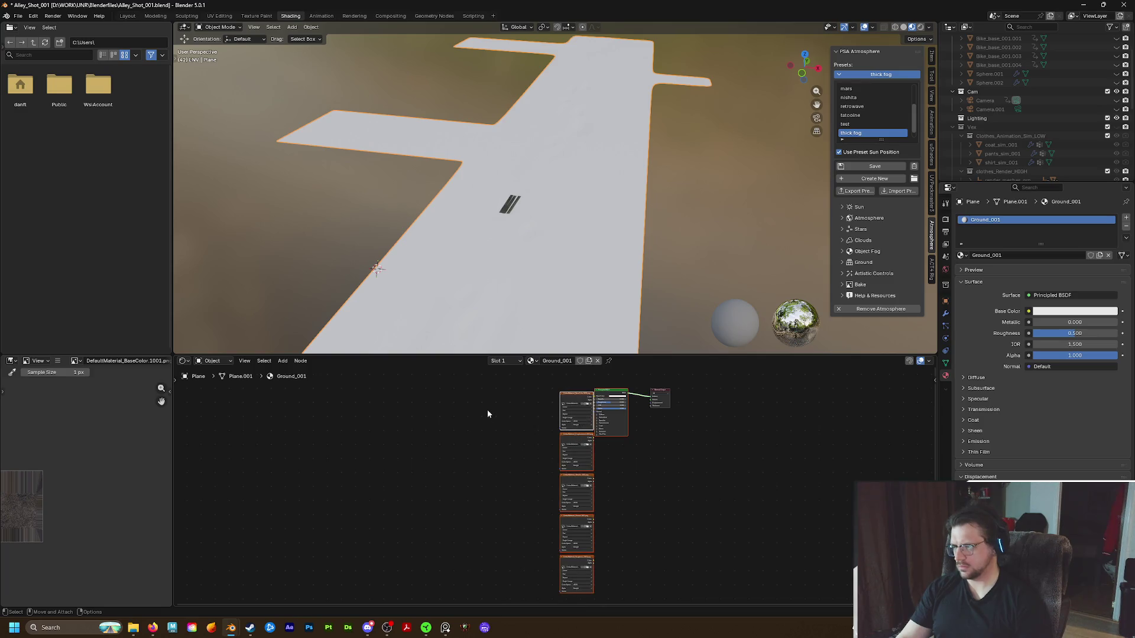
left_click_drag(512, 368, 578, 600)
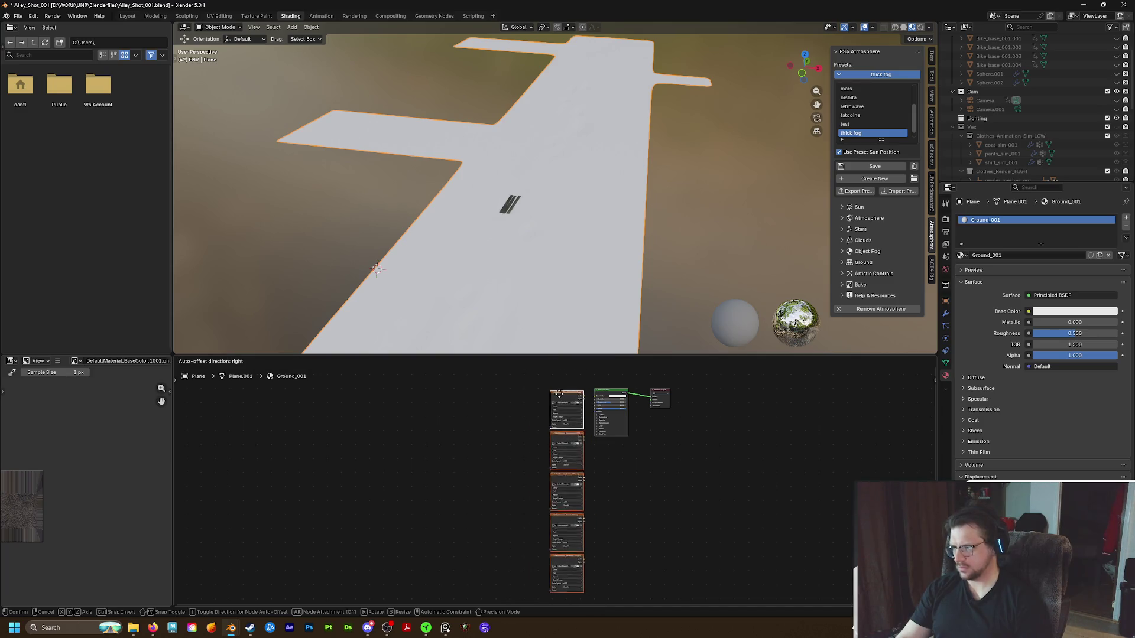
scroll(572, 415, "up", 1)
scroll(558, 399, "up", 1)
scroll(557, 447, "up", 1)
scroll(559, 449, "up", 1)
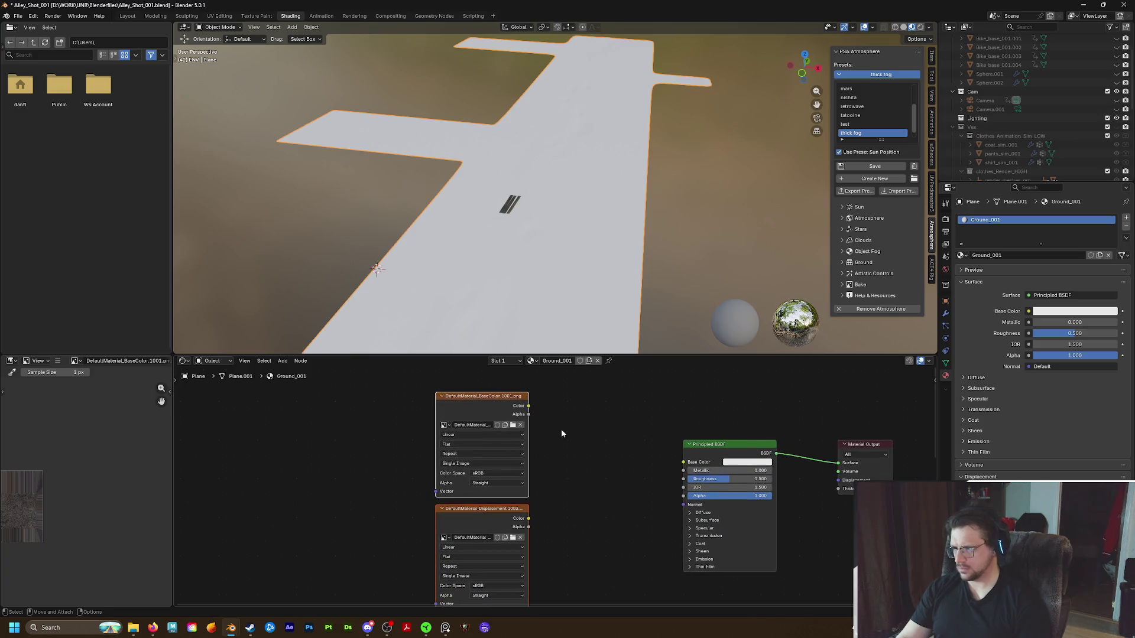
left_click(479, 465)
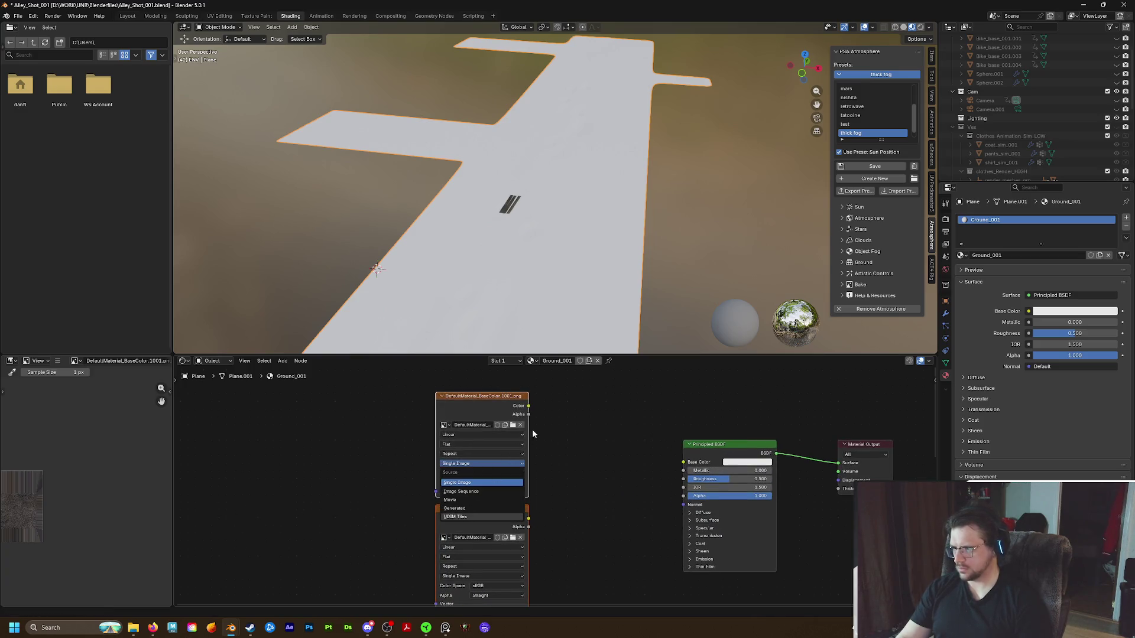
left_click(456, 516)
left_click_drag(527, 406, 672, 430)
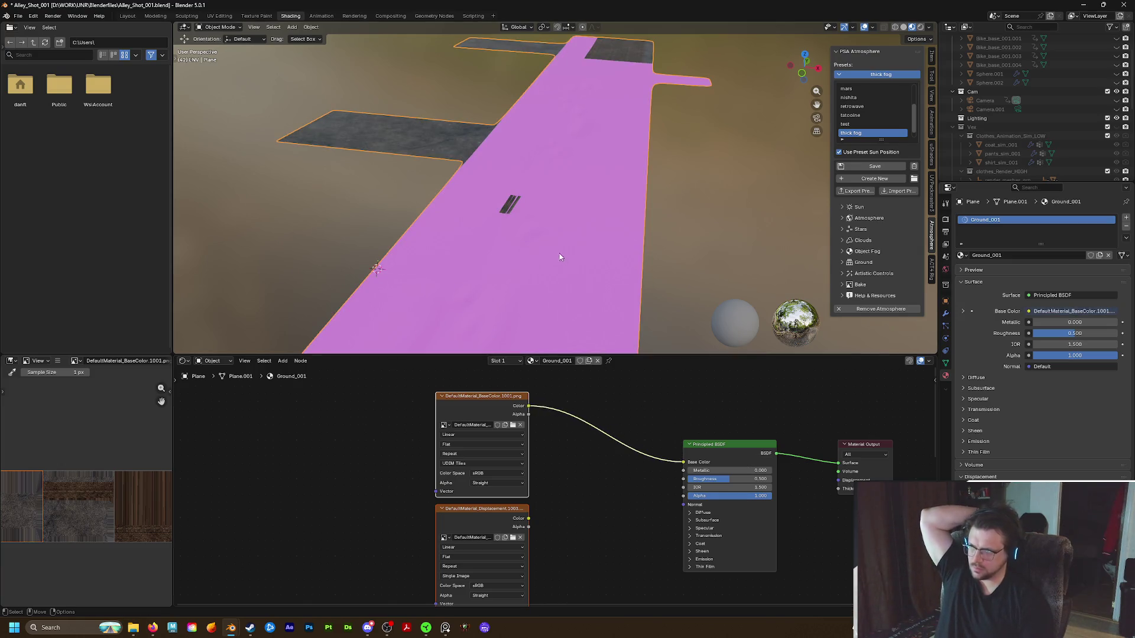
scroll(522, 209, "up", 1)
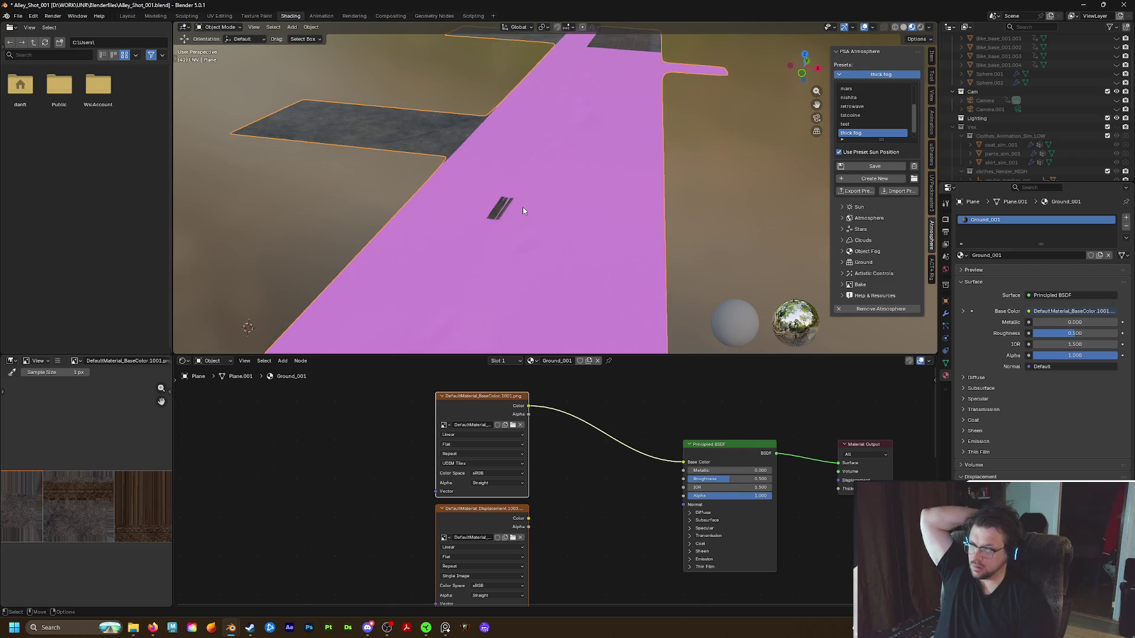
scroll(523, 209, "up", 2)
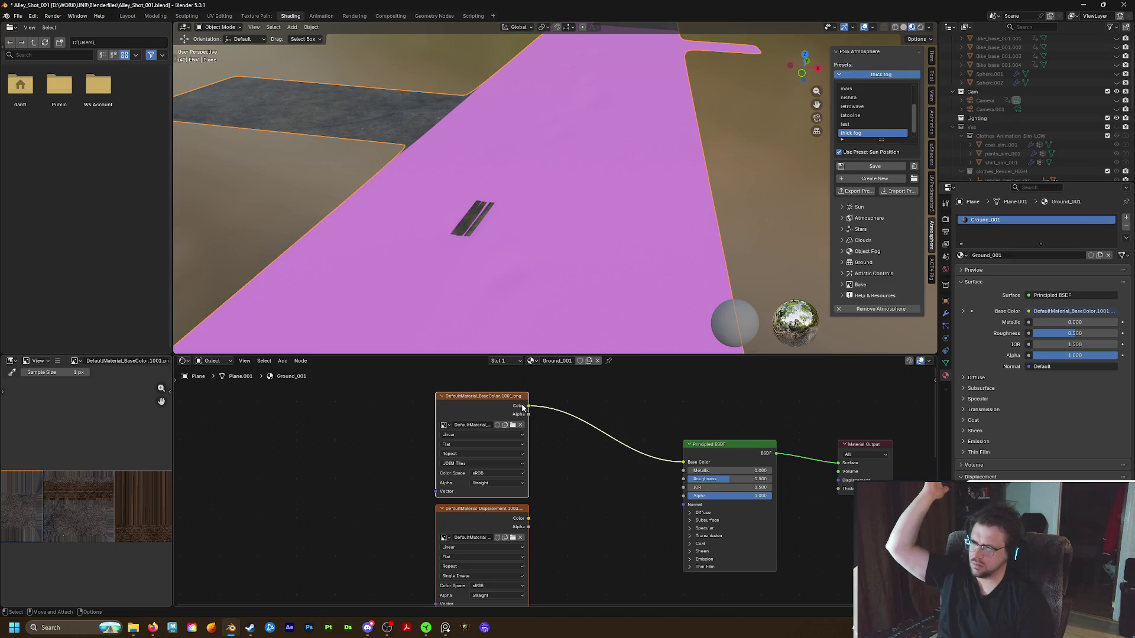
scroll(580, 239, "down", 2)
mouse_move(609, 246)
middle_mouse_down()
mouse_move(586, 247)
mouse_move(542, 289)
mouse_move(489, 199)
mouse_move(405, 210)
mouse_move(415, 260)
middle_mouse_up()
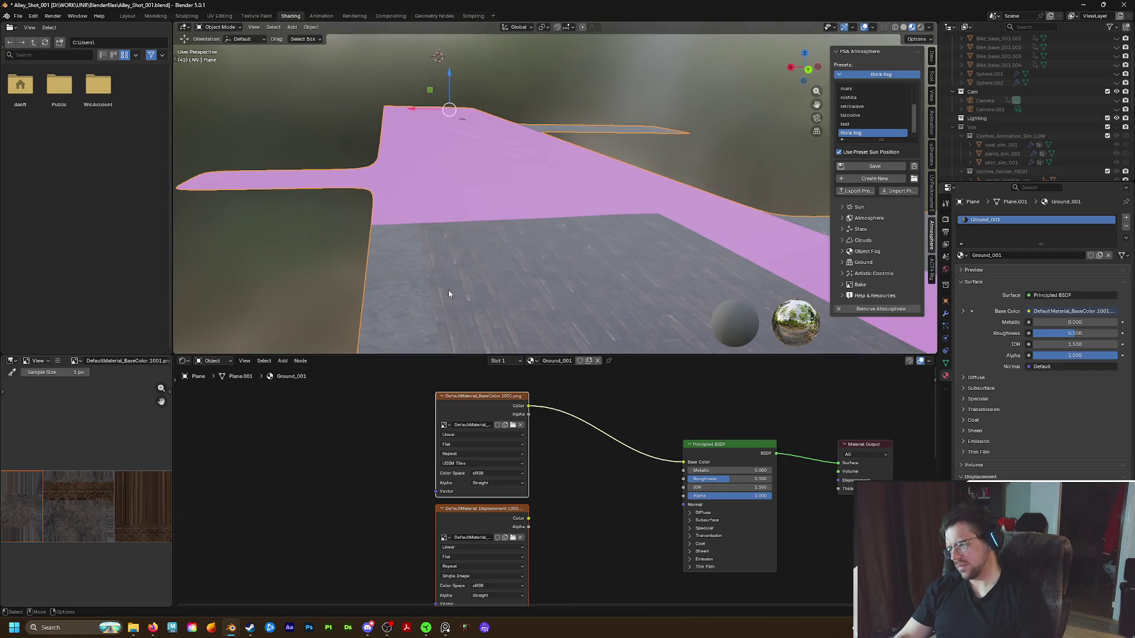
mouse_move(556, 557)
middle_mouse_down()
mouse_move(551, 470)
mouse_move(561, 478)
middle_mouse_up()
Set the Displacement image node to UDIM Tiles and rearrange the texture nodes, Metallic below BaseColor
left_click(486, 538)
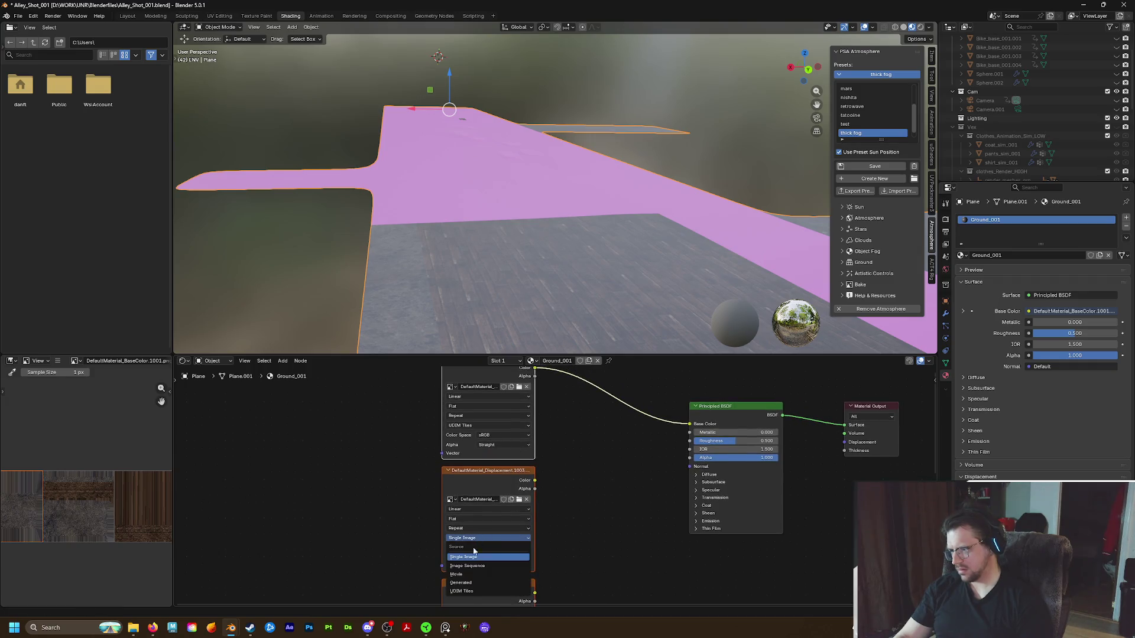
left_click(469, 592)
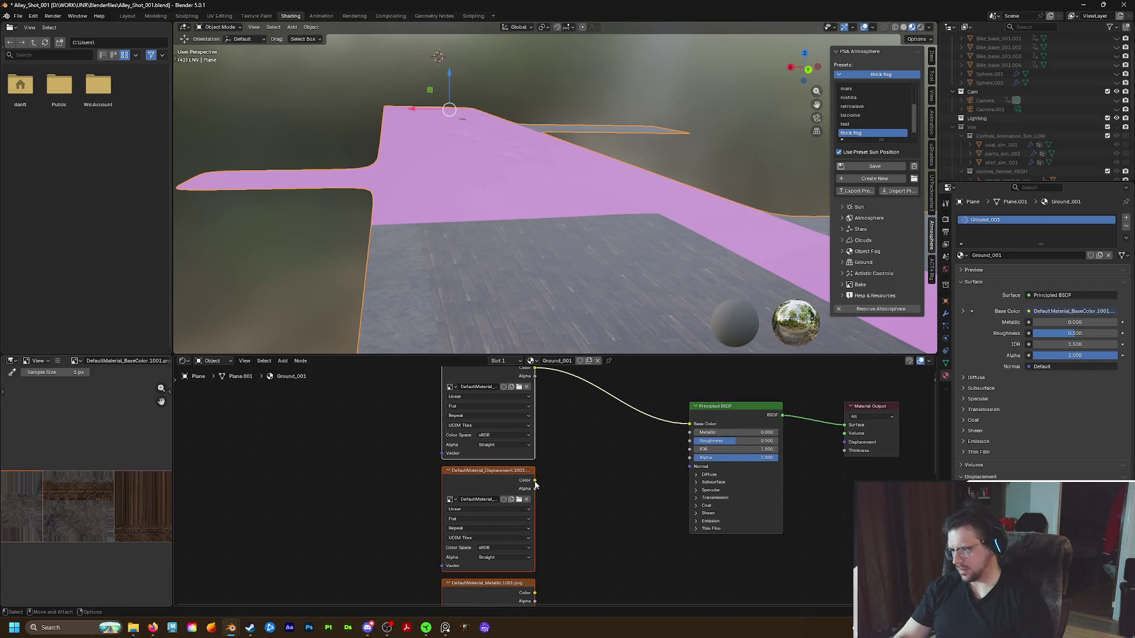
left_click_drag(509, 474, 486, 465)
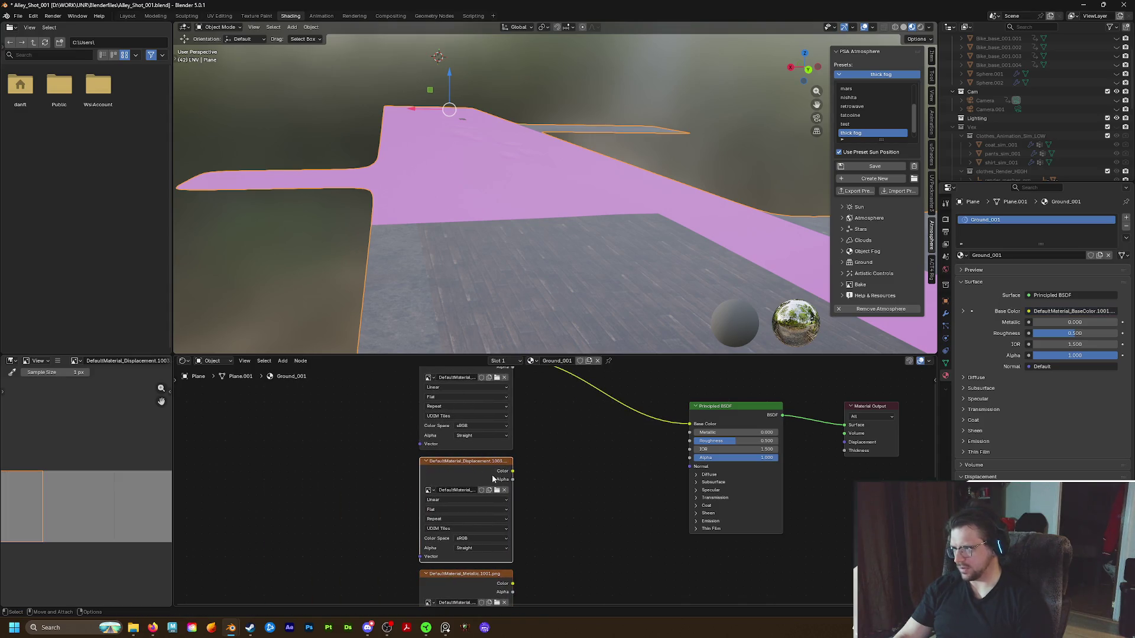
scroll(554, 475, "down", 2)
left_click_drag(490, 468, 377, 469)
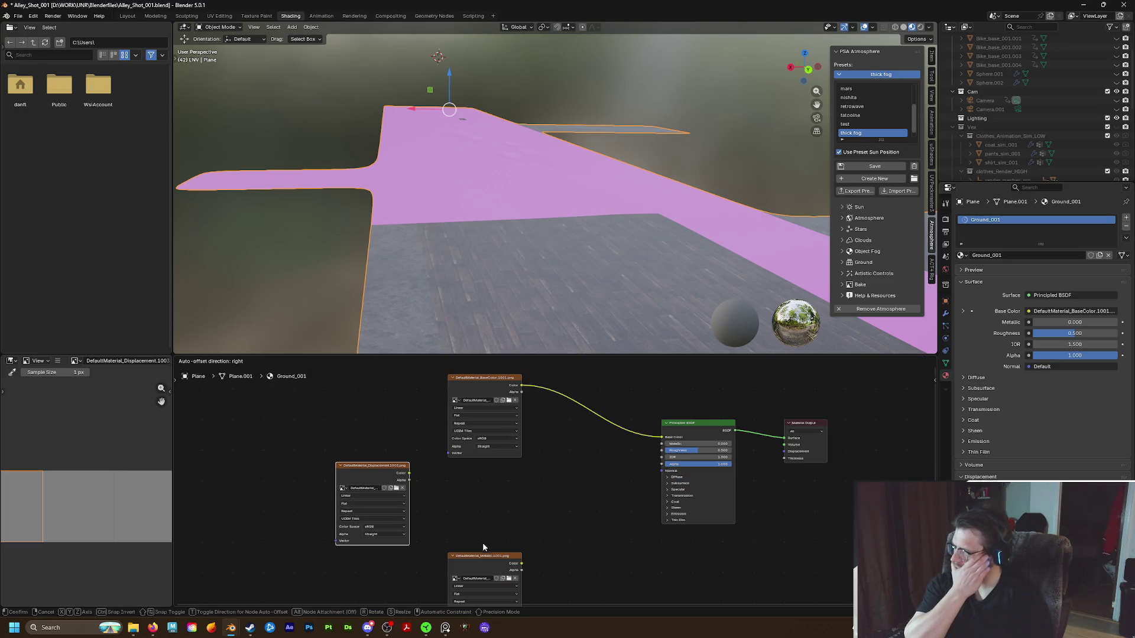
left_click(488, 555)
left_click_drag(487, 551, 488, 472)
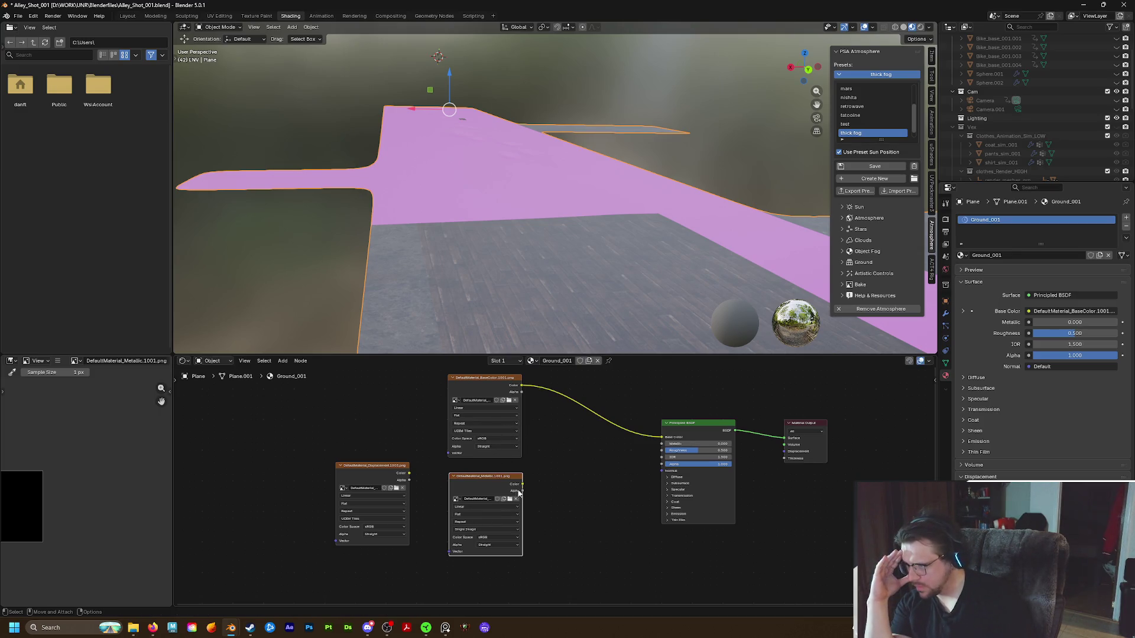
Set the Metallic image node to UDIM Tiles and wire it into the BSDF Metallic input
left_click(484, 529)
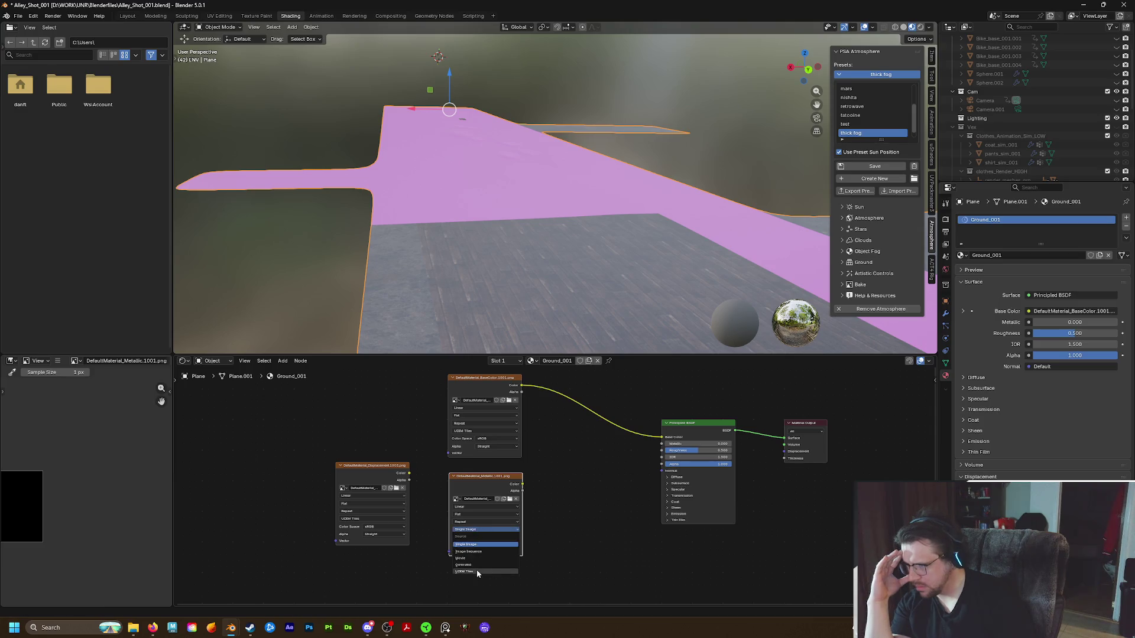
left_click_drag(521, 484, 662, 444)
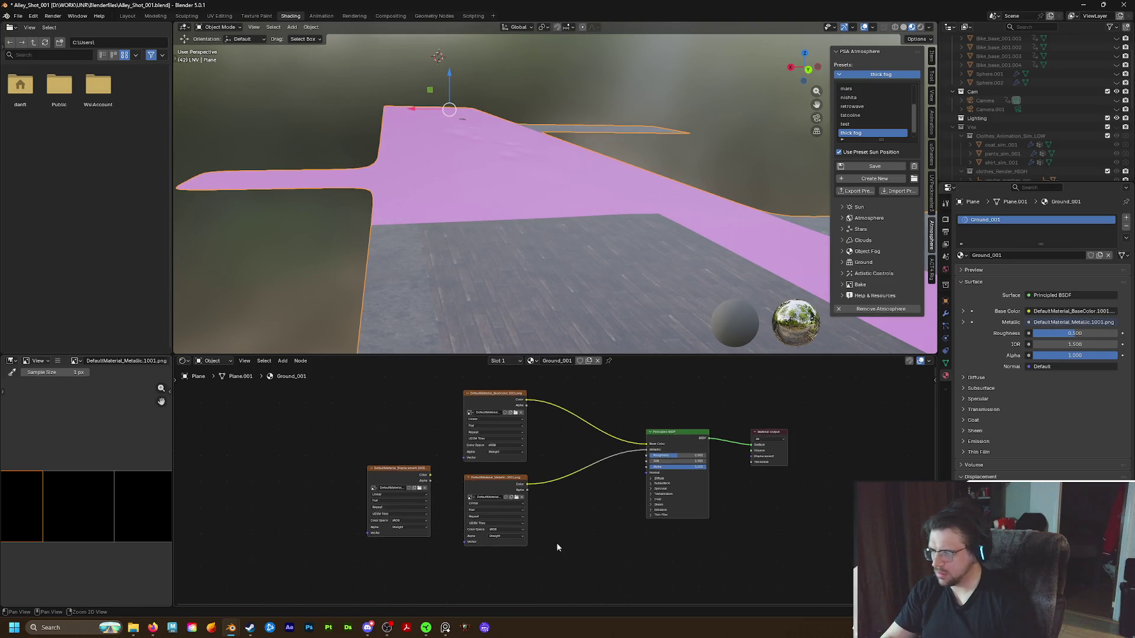
Wire the Metallic texture to BSDF Metallic and the normal texture through a Normal Map into BSDF Normal
left_click_drag(560, 541, 537, 407)
left_click(536, 406)
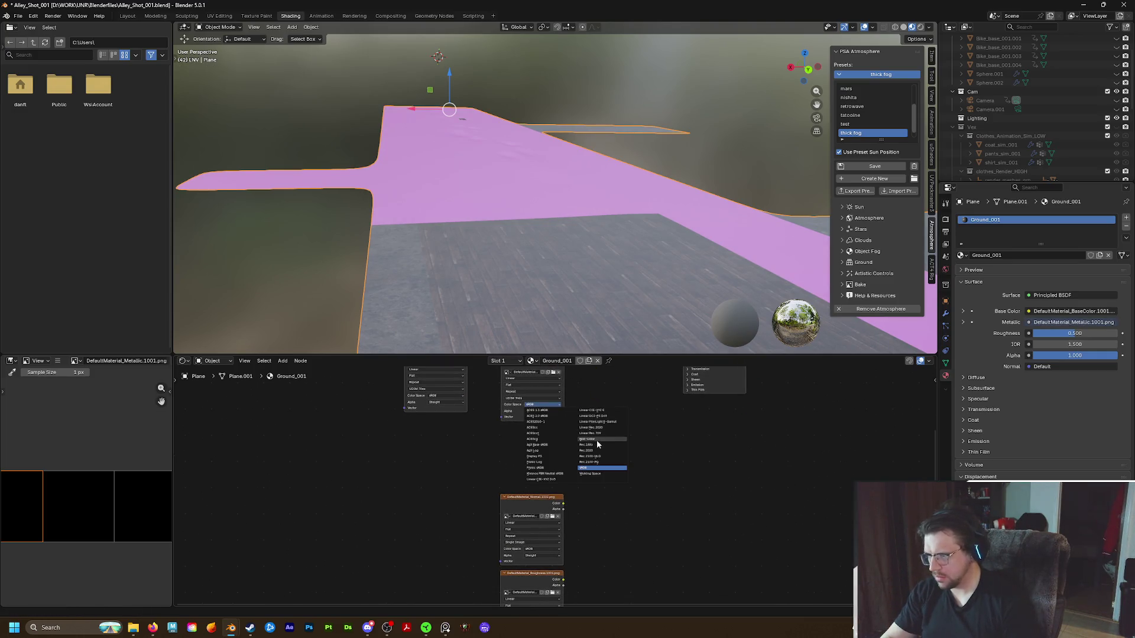
left_click_drag(564, 508, 629, 488)
left_click(641, 502)
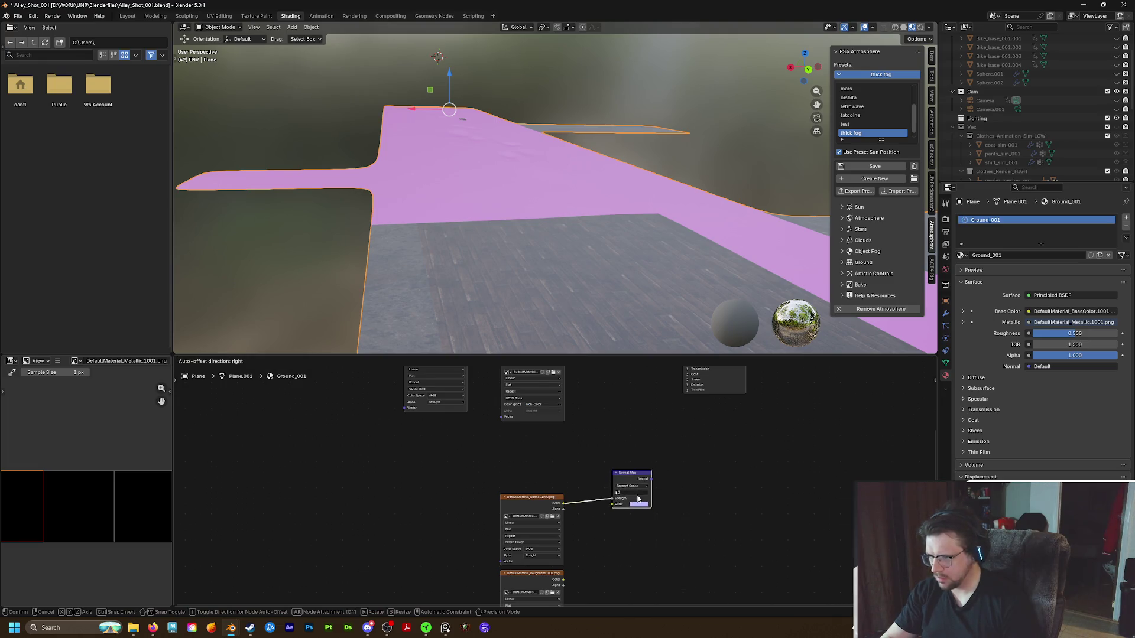
left_click(611, 504)
middle_click_drag(668, 479, 708, 521)
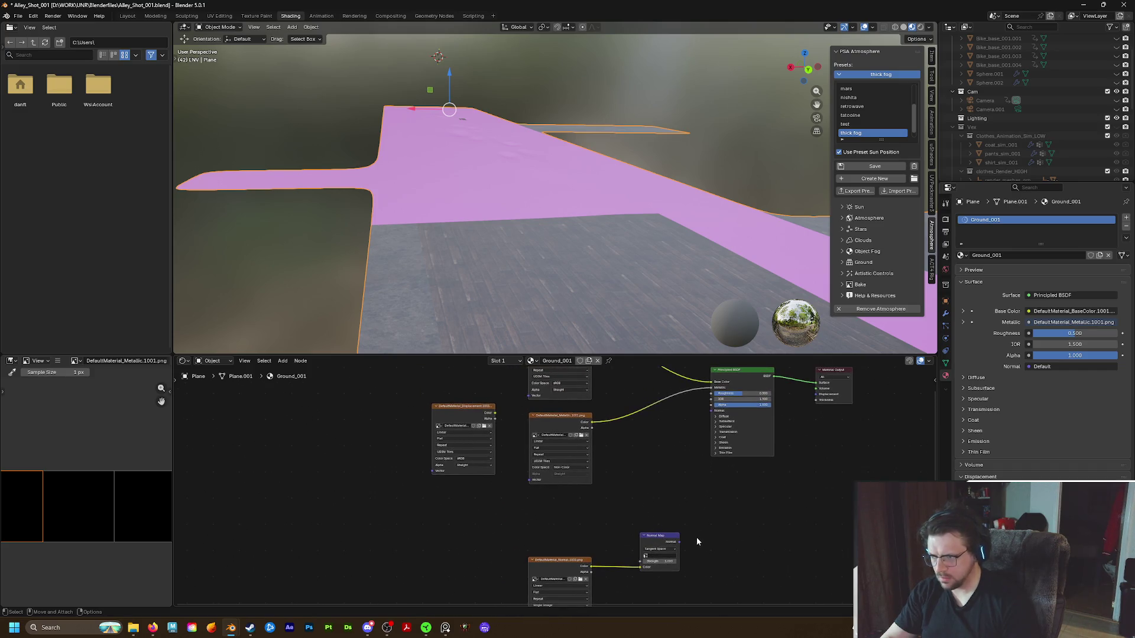
left_click_drag(678, 541, 710, 414)
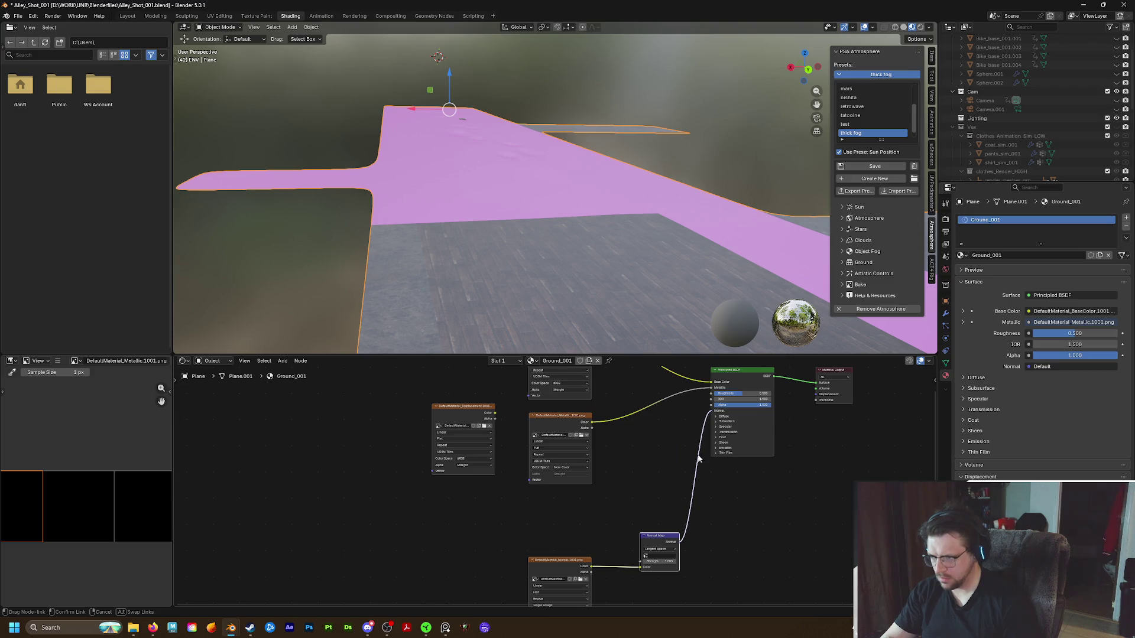
scroll(714, 528, "down", 1)
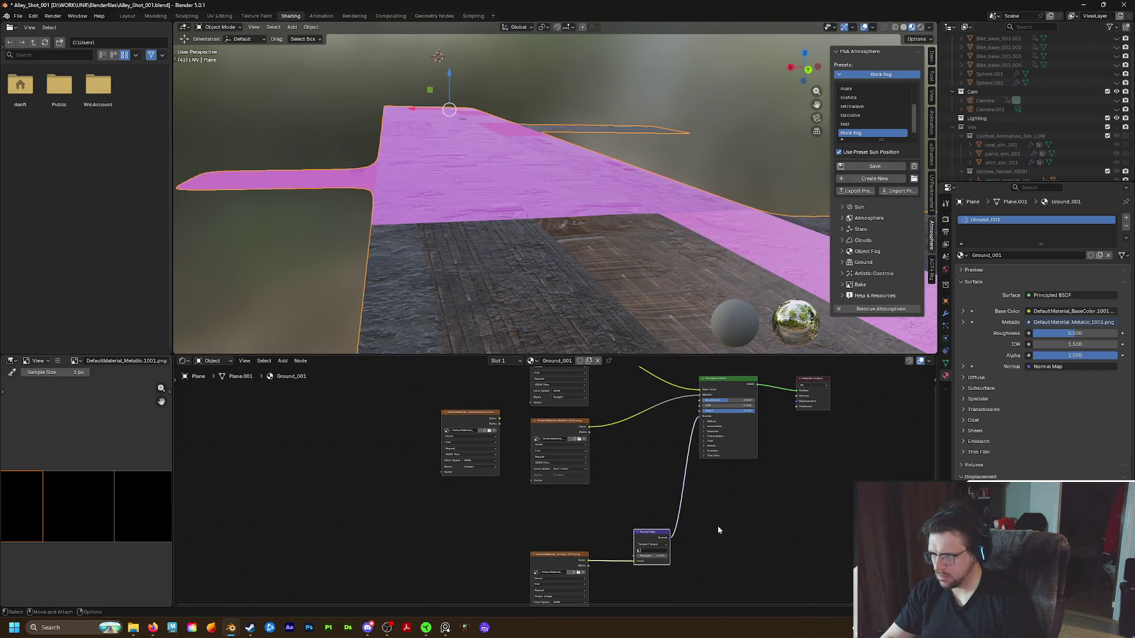
Set the normal image texture's source to UDIM Tiles
middle_click_drag(603, 574, 625, 499)
left_click(582, 523)
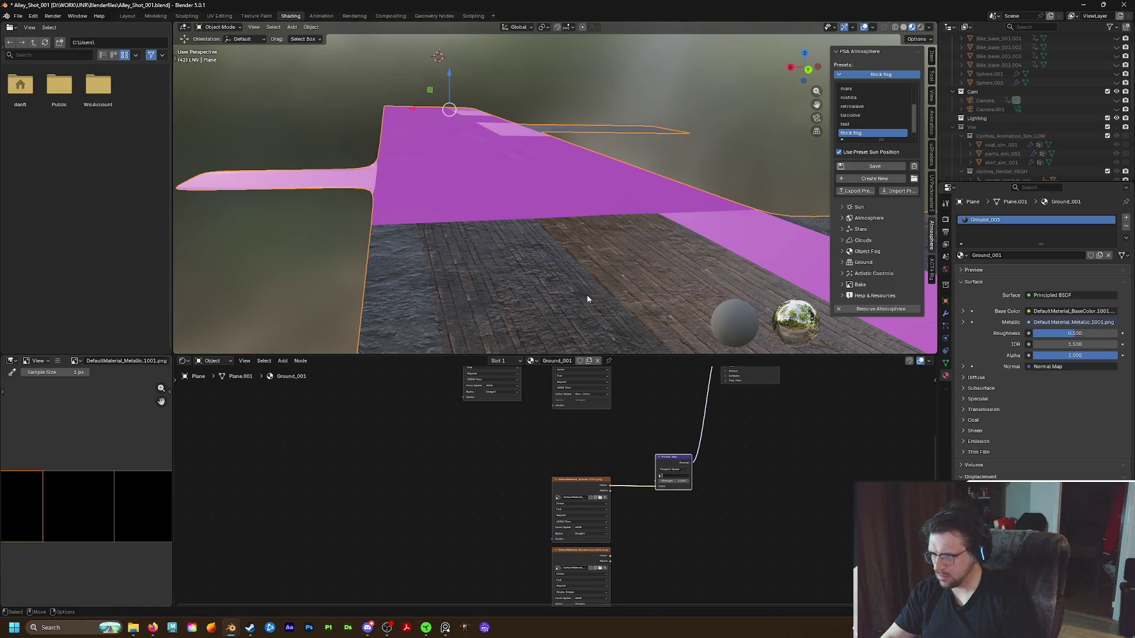
scroll(587, 299, "down", 2)
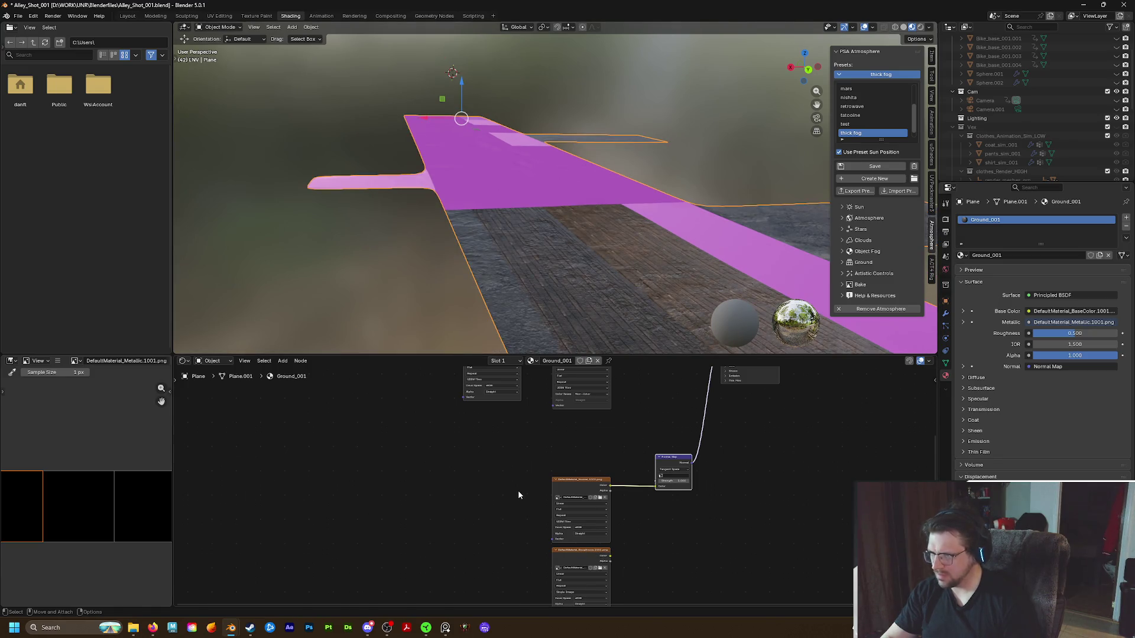
left_click(602, 548)
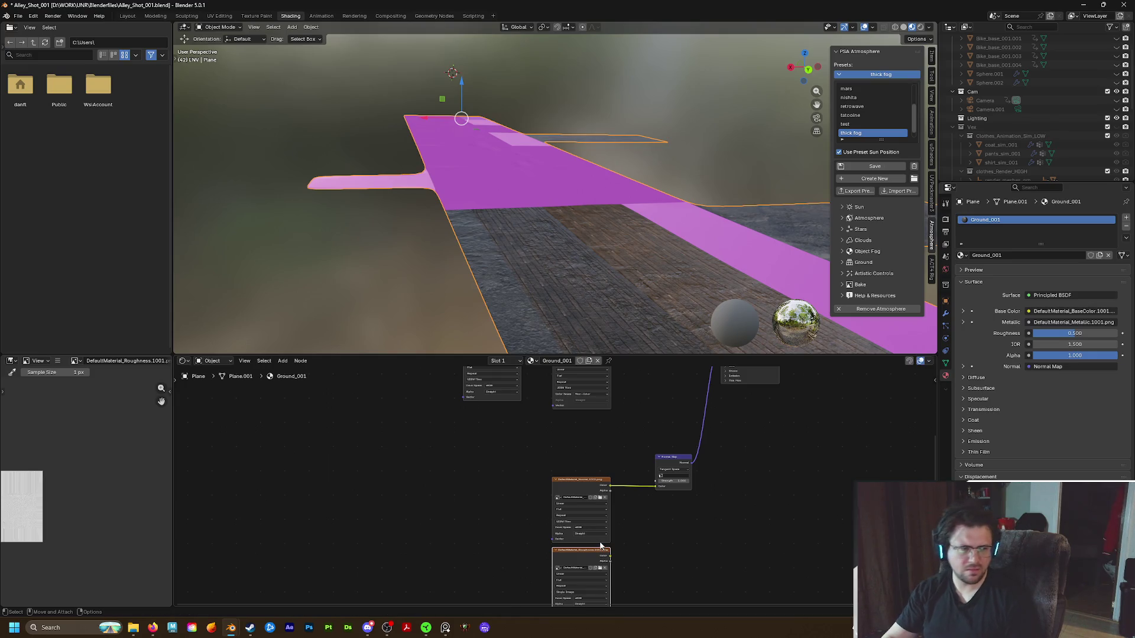
Set the Roughness image texture to UDIM Tiles source and Non-Color colour space
mouse_move(601, 551)
left_mouse_down()
mouse_move(575, 426)
mouse_move(588, 410)
left_mouse_up()
scroll(588, 410, "up", 3)
scroll(571, 461, "up", 2)
left_click(513, 455)
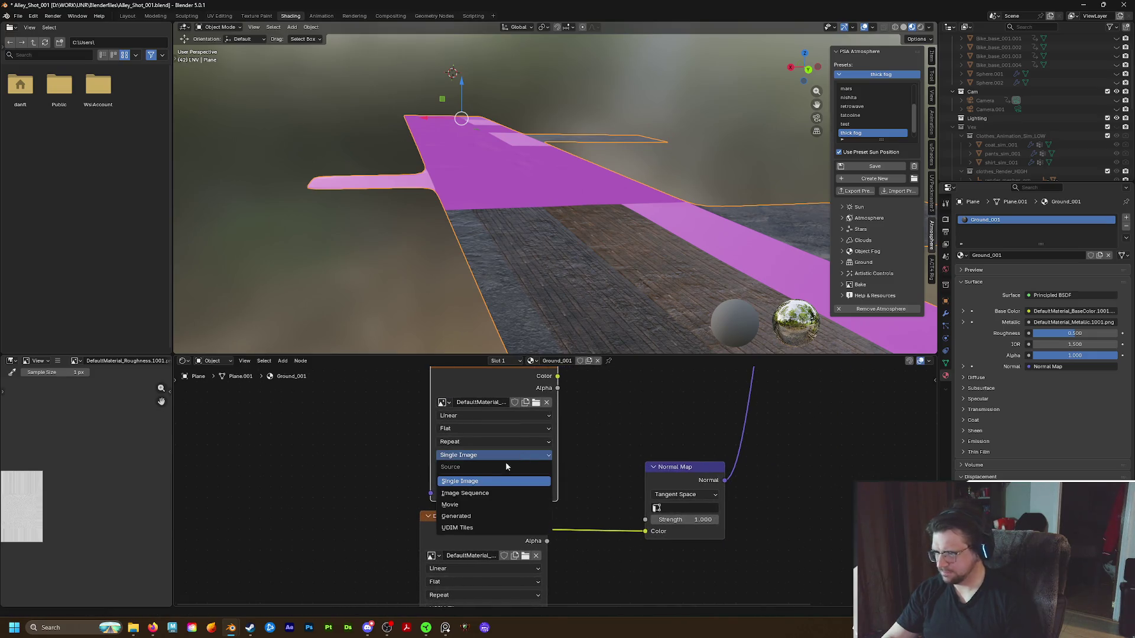
left_click(485, 515)
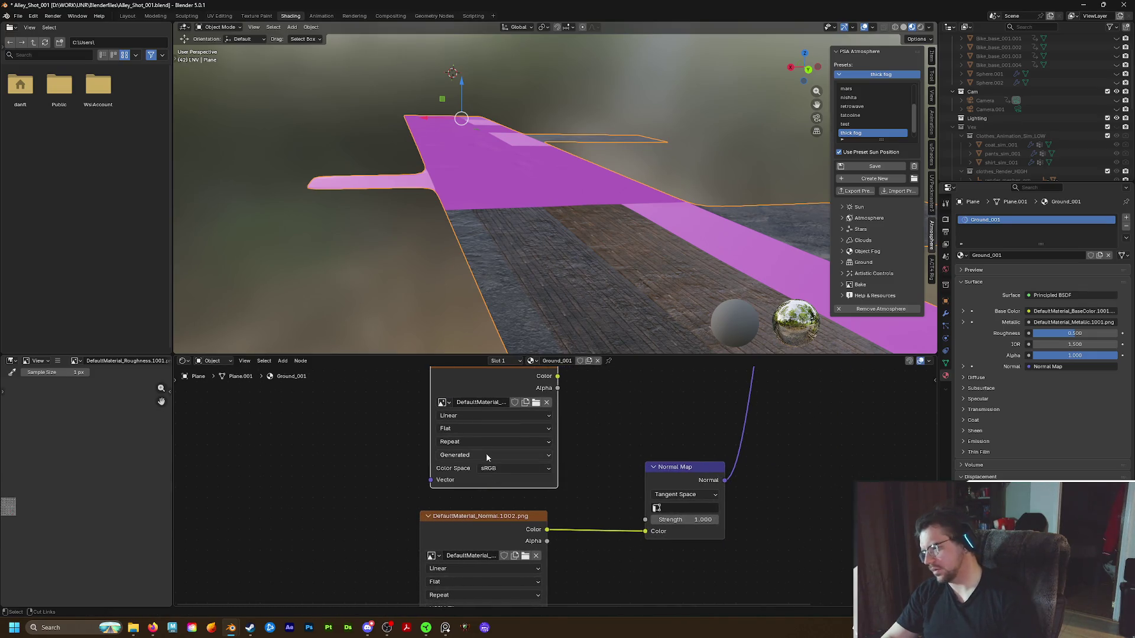
key("ctrl+z")
left_click(477, 457)
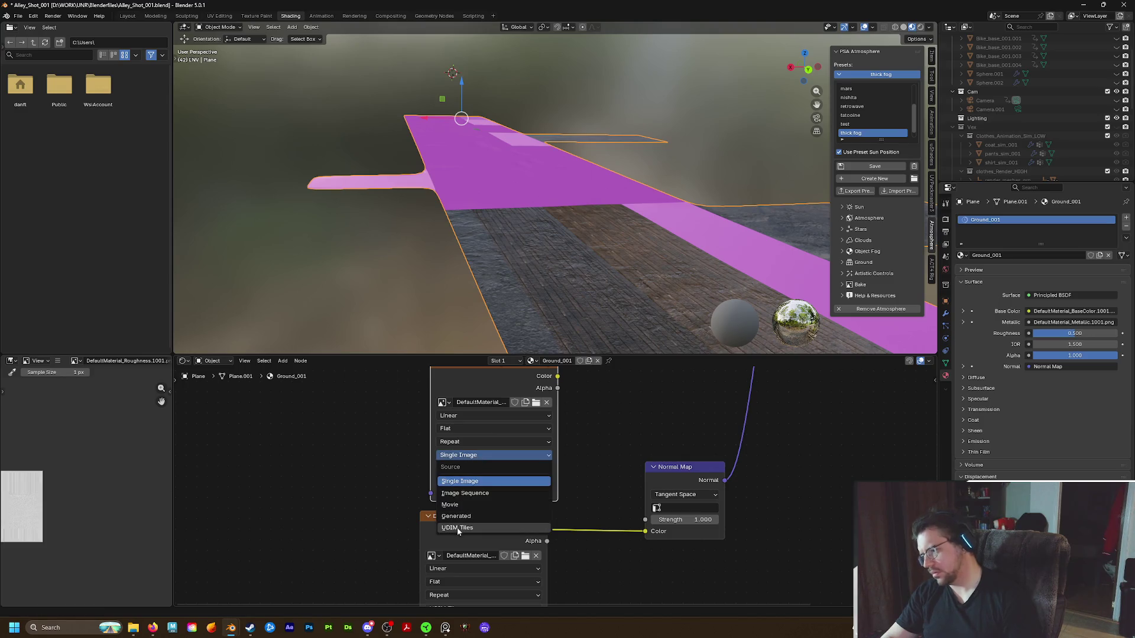
left_click(530, 479)
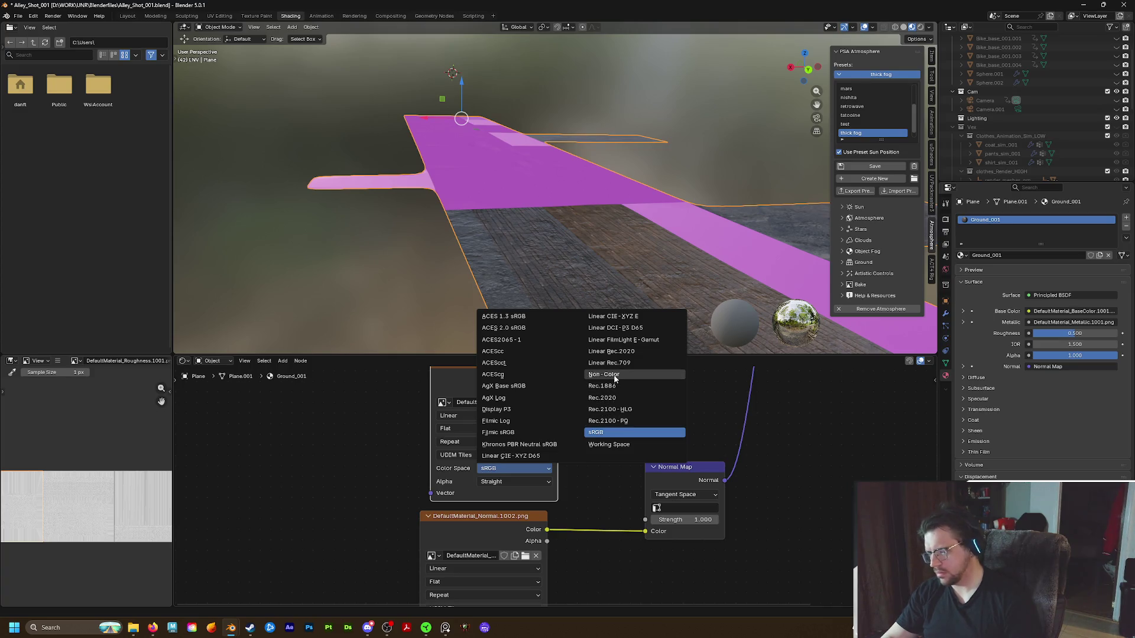
left_click(604, 374)
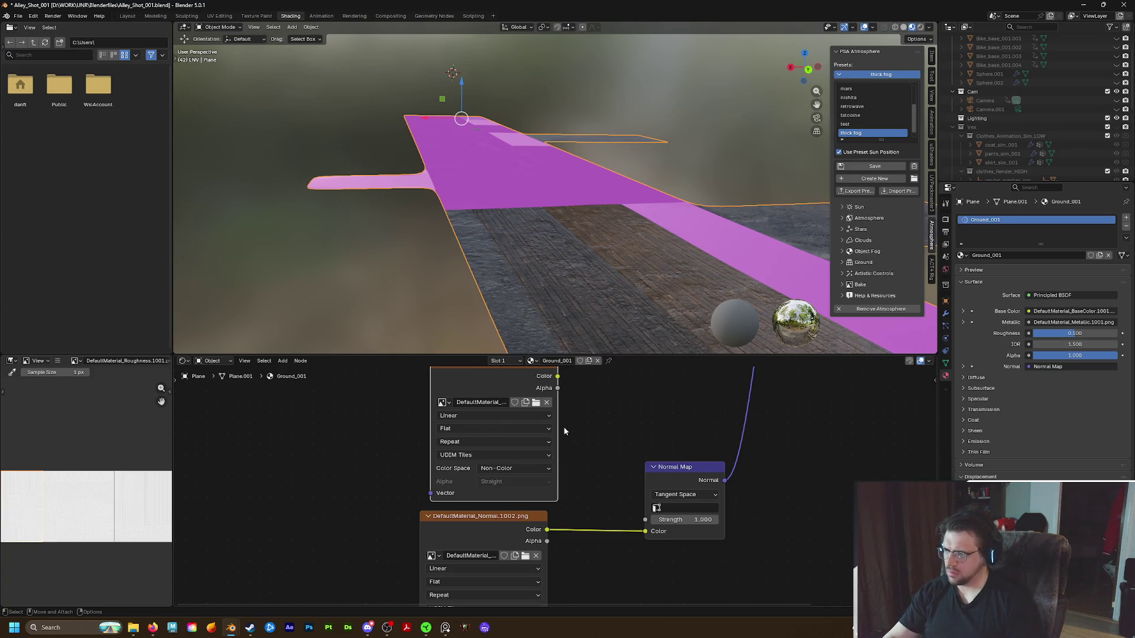
scroll(564, 431, "down", 2)
Connect the roughness texture's Color to the BSDF Roughness input
middle_click_drag(563, 432, 474, 550)
left_click_drag(473, 537, 646, 397)
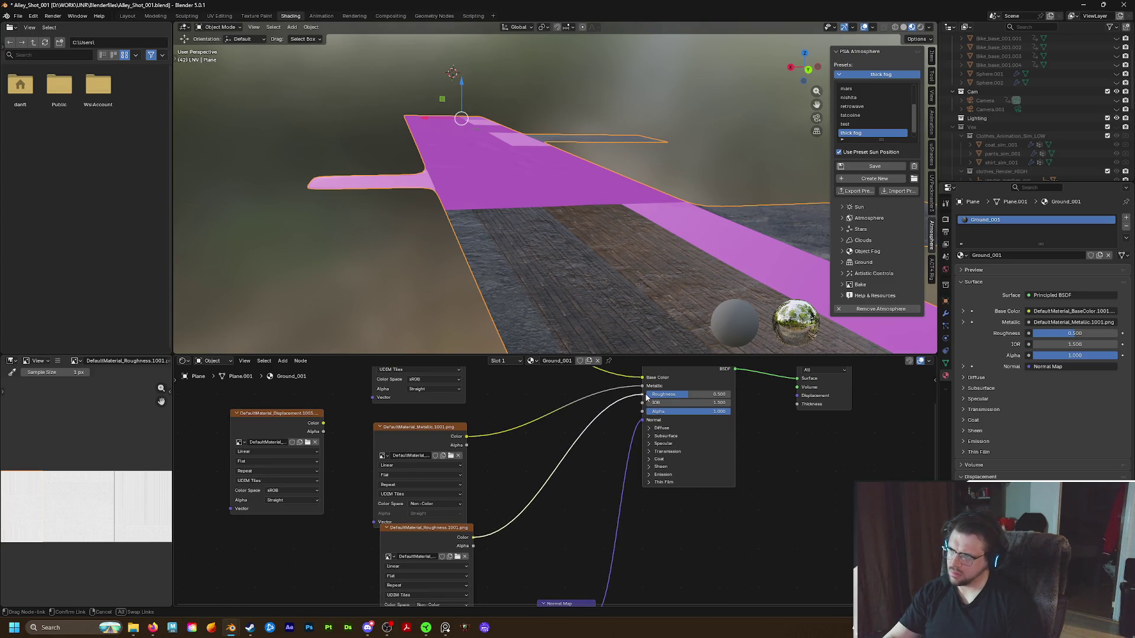
left_click_drag(645, 393, 645, 392)
mouse_move(565, 329)
middle_mouse_down()
mouse_move(543, 236)
mouse_move(440, 186)
mouse_move(409, 191)
mouse_move(517, 184)
middle_mouse_up()
scroll(486, 266, "up", 1)
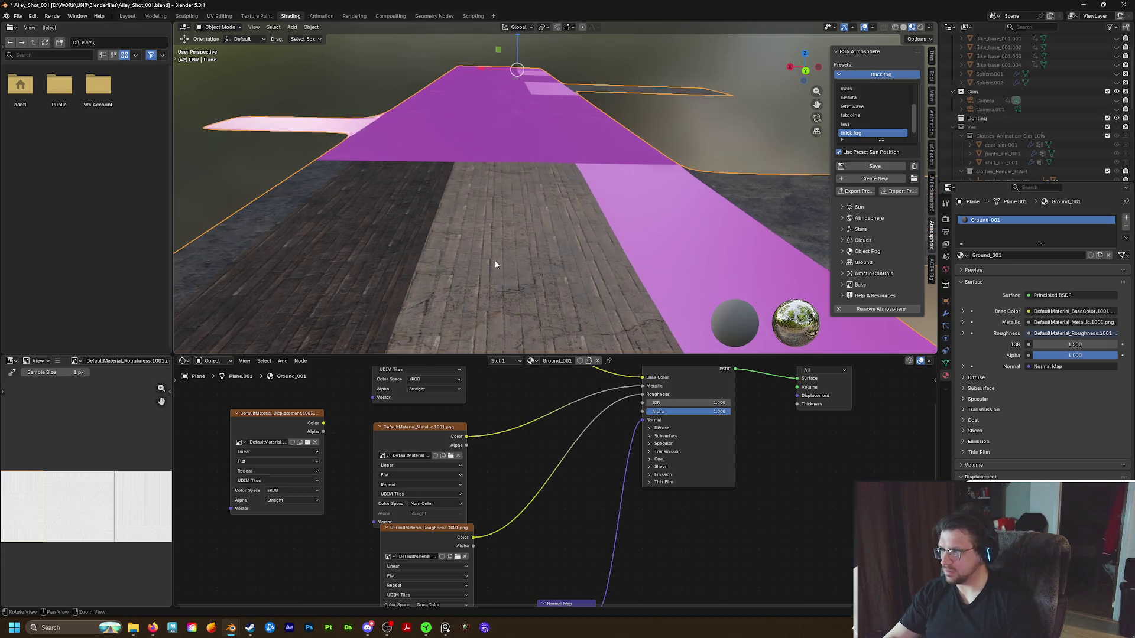
scroll(497, 262, "up", 2)
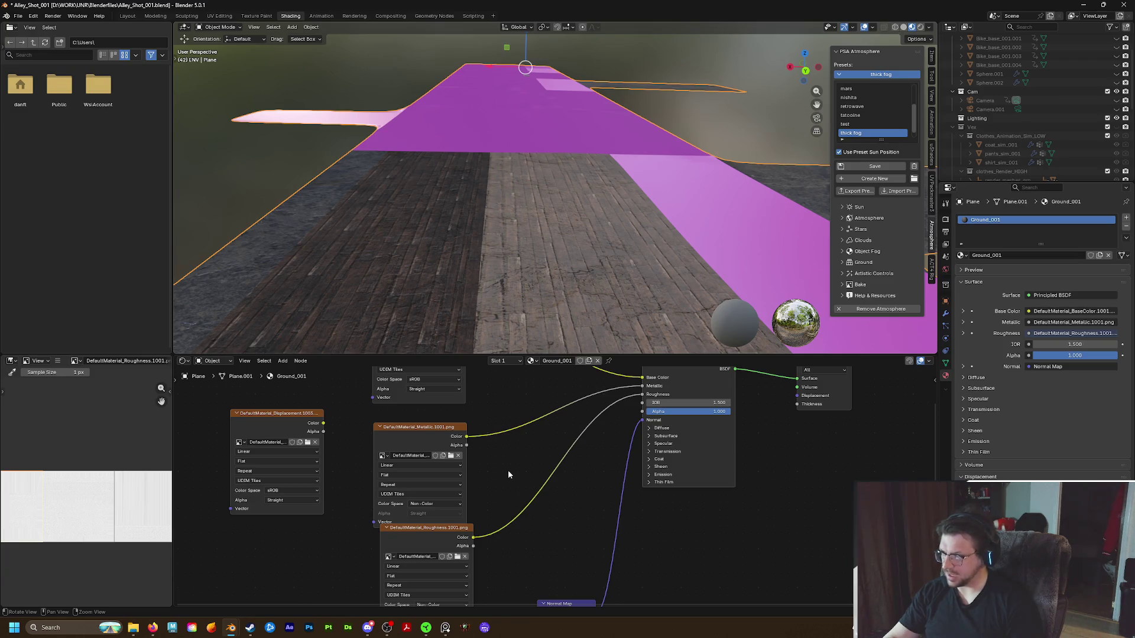
scroll(508, 470, "down", 2)
left_click(436, 430)
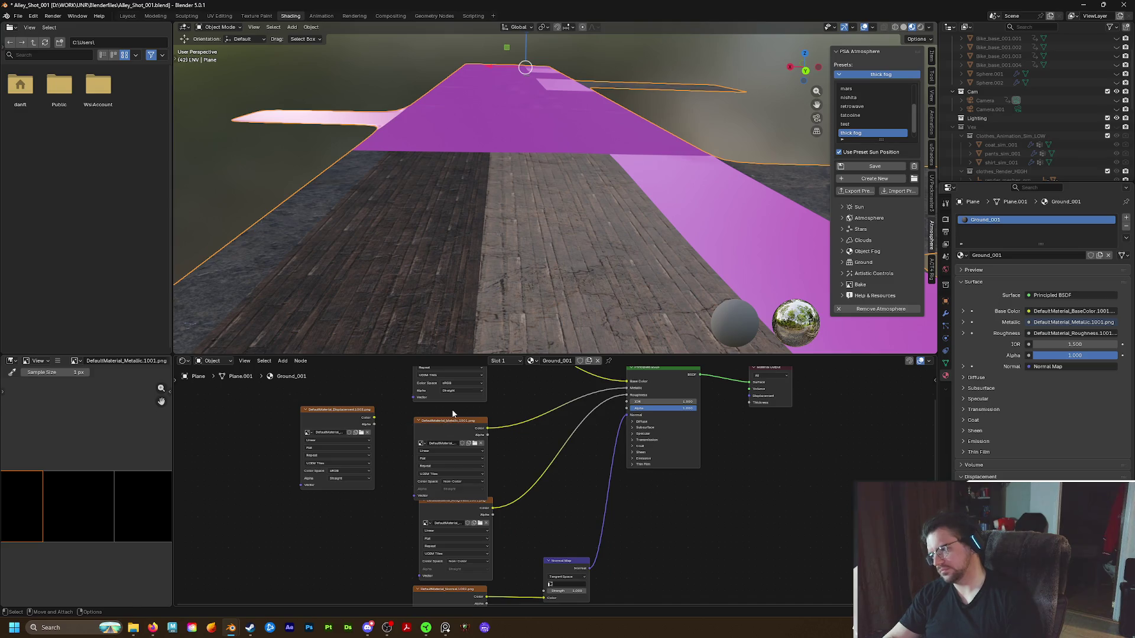
scroll(552, 489, "up", 3)
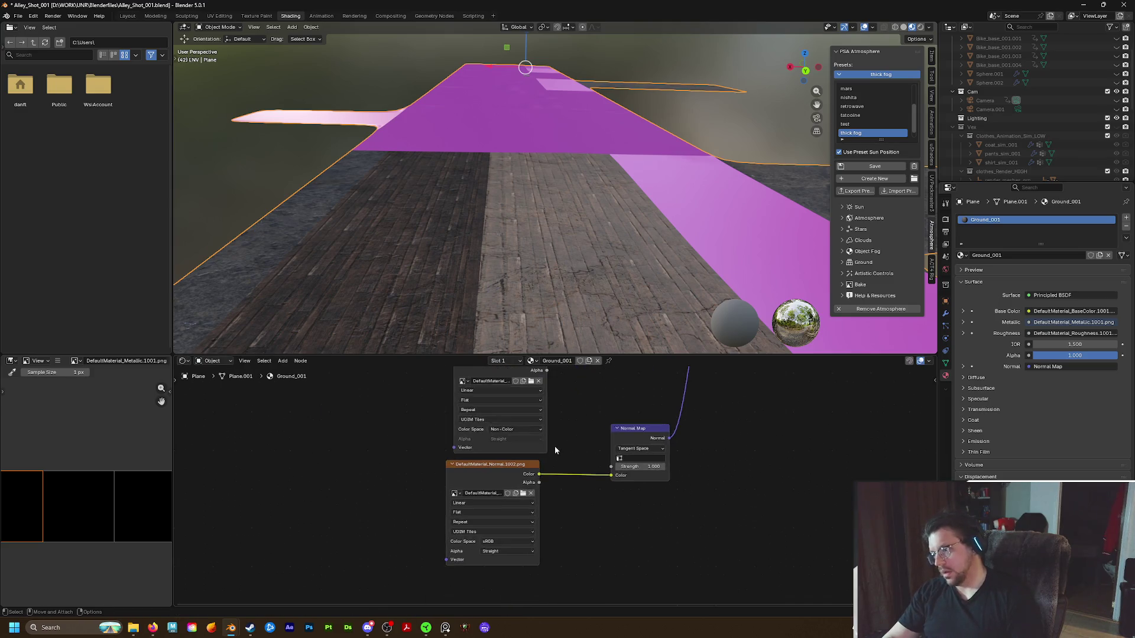
scroll(540, 483, "up", 1)
Set the Normal image to Non-Color and the Normal Map strength to 0.5
mouse_move(546, 483)
middle_mouse_down()
mouse_move(553, 532)
mouse_move(564, 500)
middle_mouse_up()
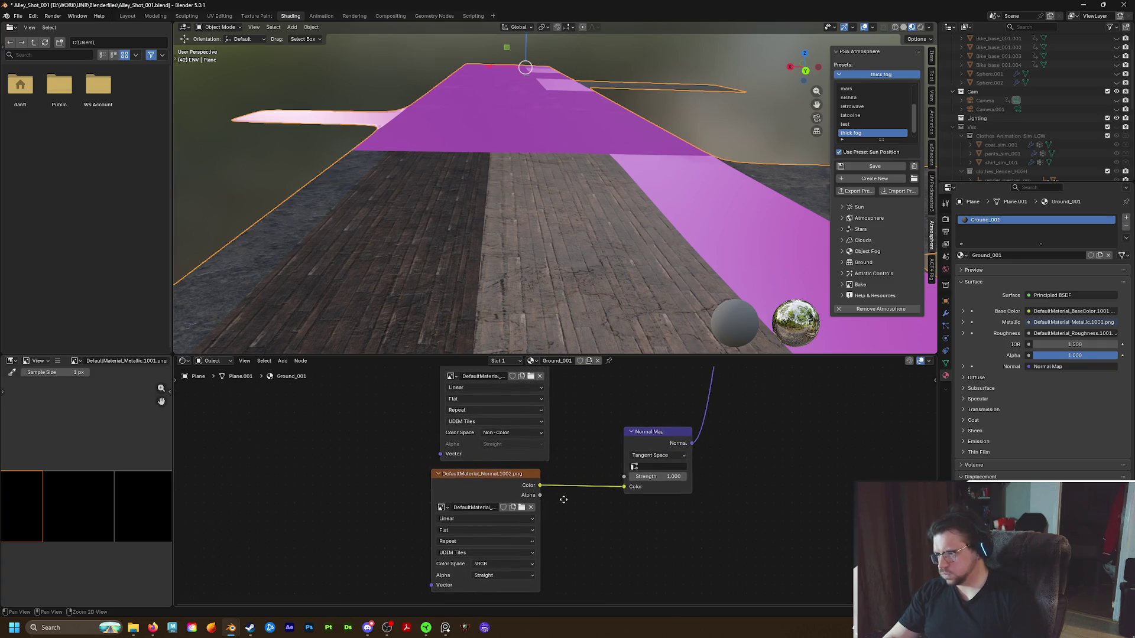
left_click(511, 562)
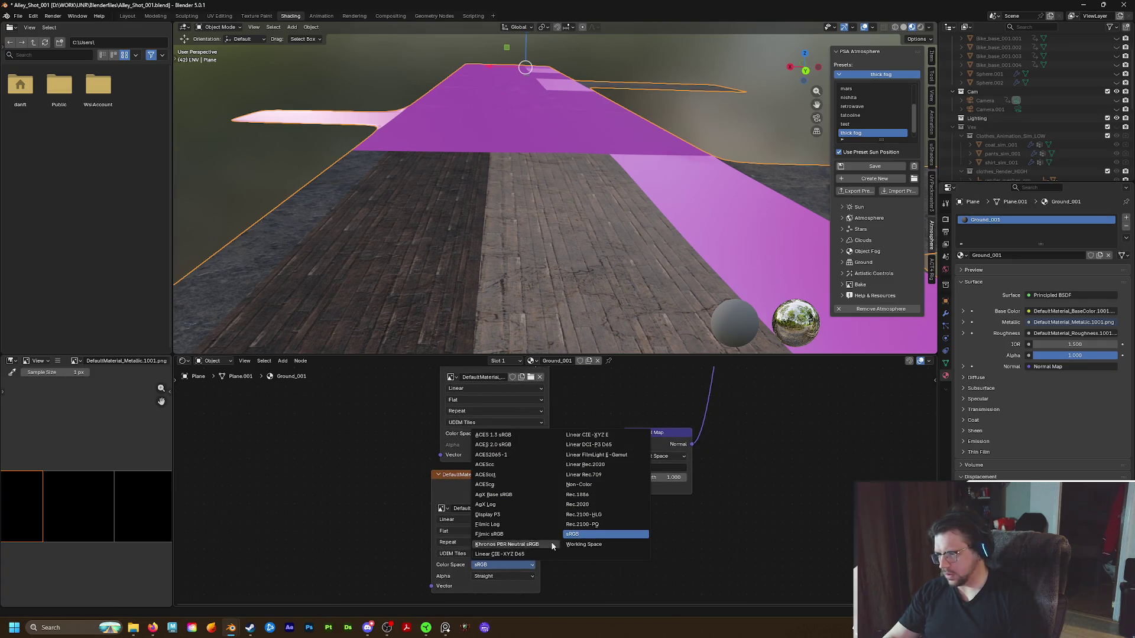
left_click(589, 486)
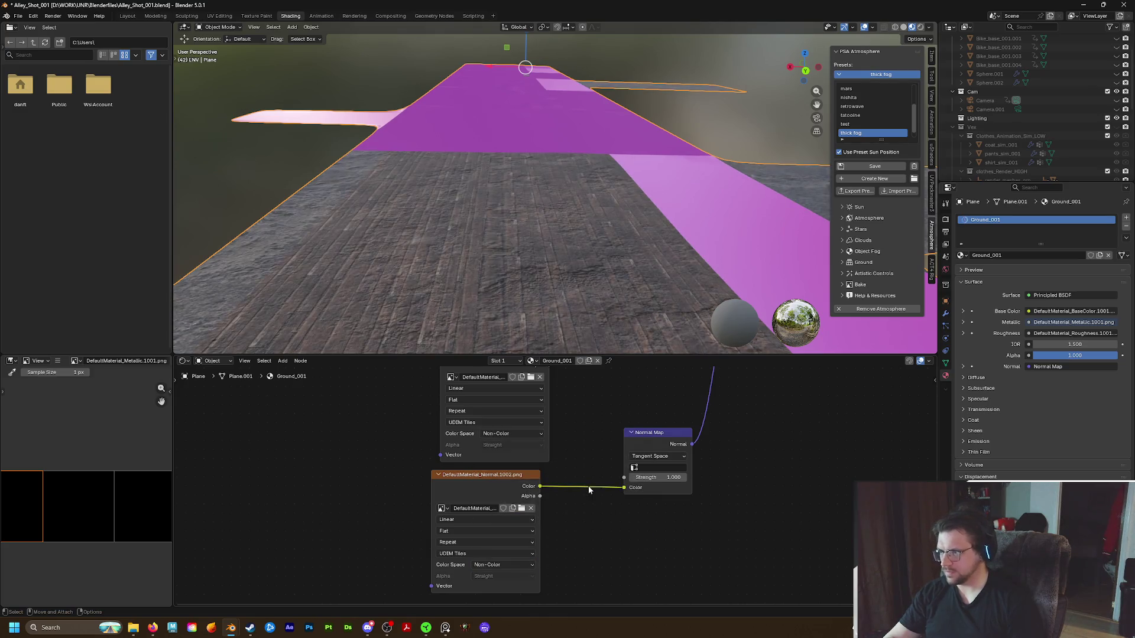
double_click(663, 477)
type("0")
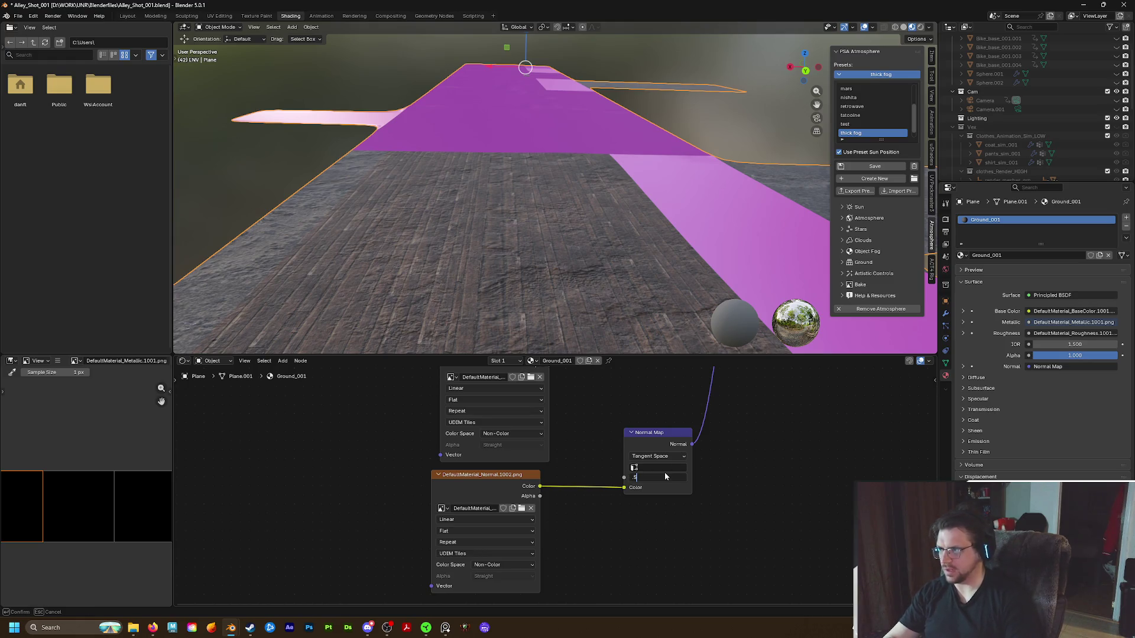
key("Return")
scroll(574, 416, "down", 1)
Rearrange the node view and select the BaseColor texture node
mouse_move(573, 412)
middle_mouse_down()
mouse_move(574, 508)
mouse_move(520, 471)
middle_mouse_up()
left_click_drag(520, 470, 522, 452)
middle_click_drag(589, 392, 606, 476)
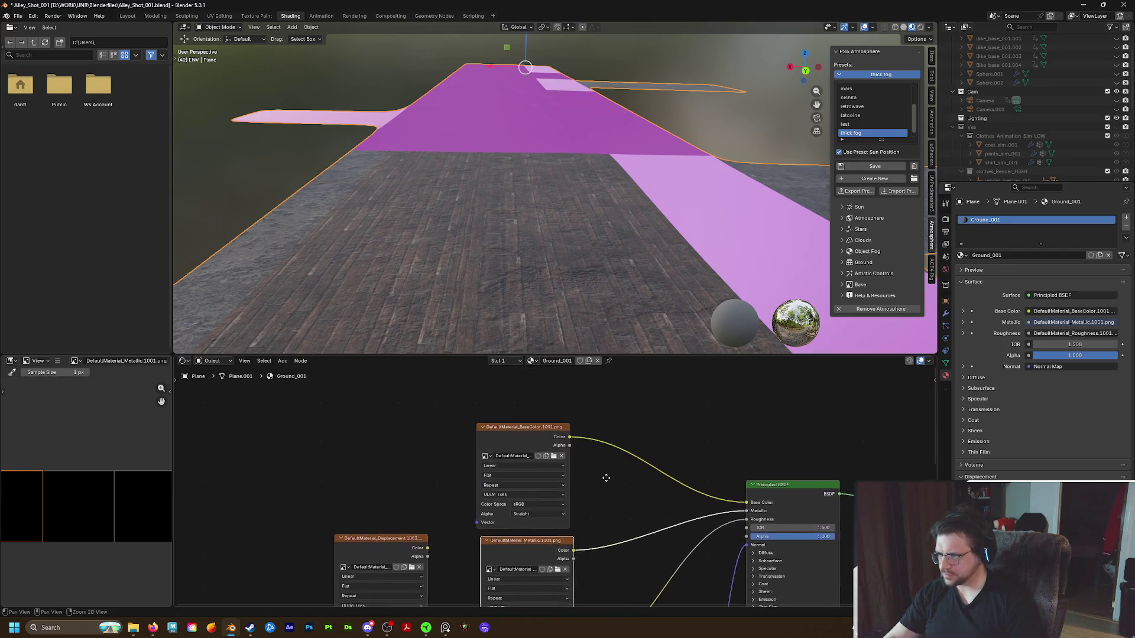
scroll(606, 476, "up", 2)
scroll(512, 481, "up", 2)
scroll(537, 462, "down", 1)
scroll(549, 454, "down", 2)
middle_click_drag(557, 449, 554, 446)
left_click_drag(502, 393, 506, 393)
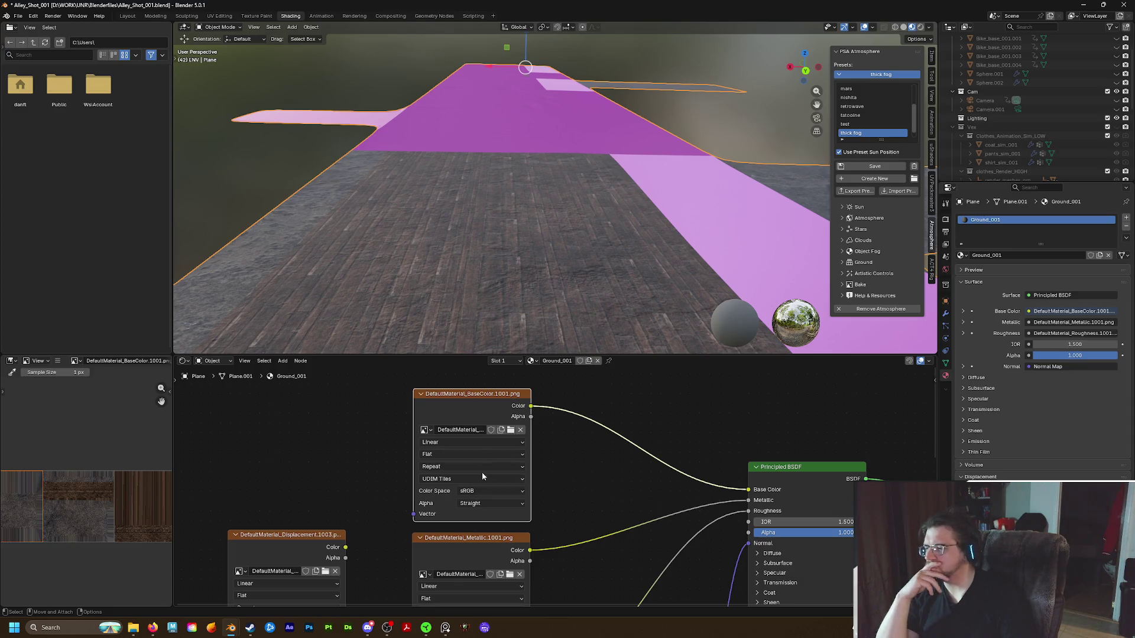
scroll(106, 487, "down", 6)
scroll(109, 498, "up", 4)
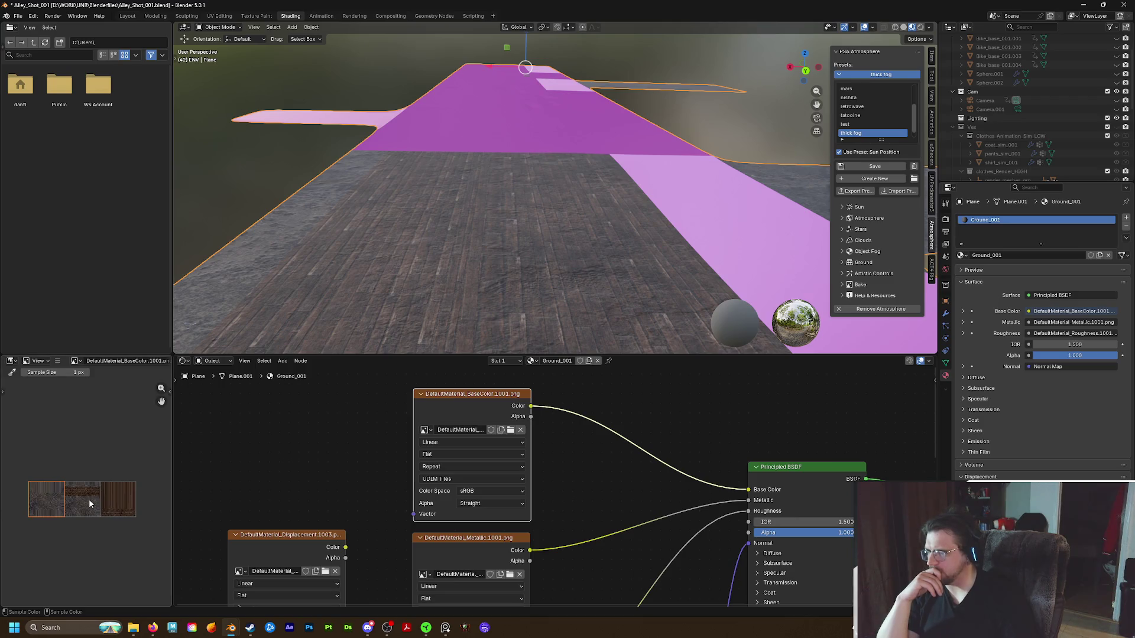
Reload the BaseColor image from the v001 folder as DefaultMaterial_BaseColor.1001.png UDIM tiles
left_click(522, 480)
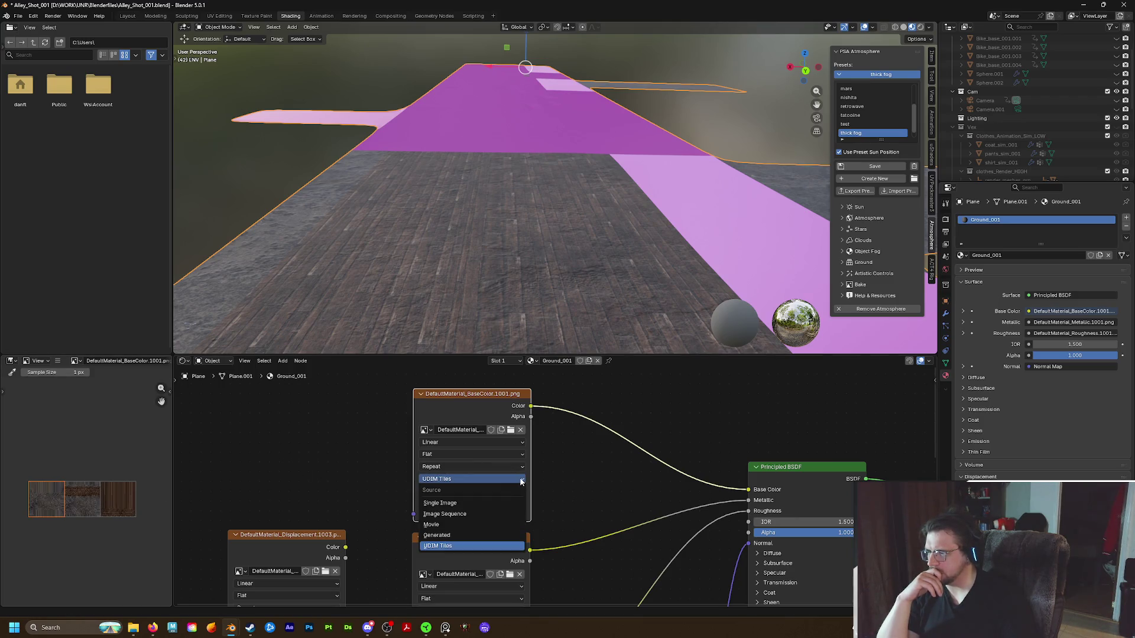
left_click(522, 480)
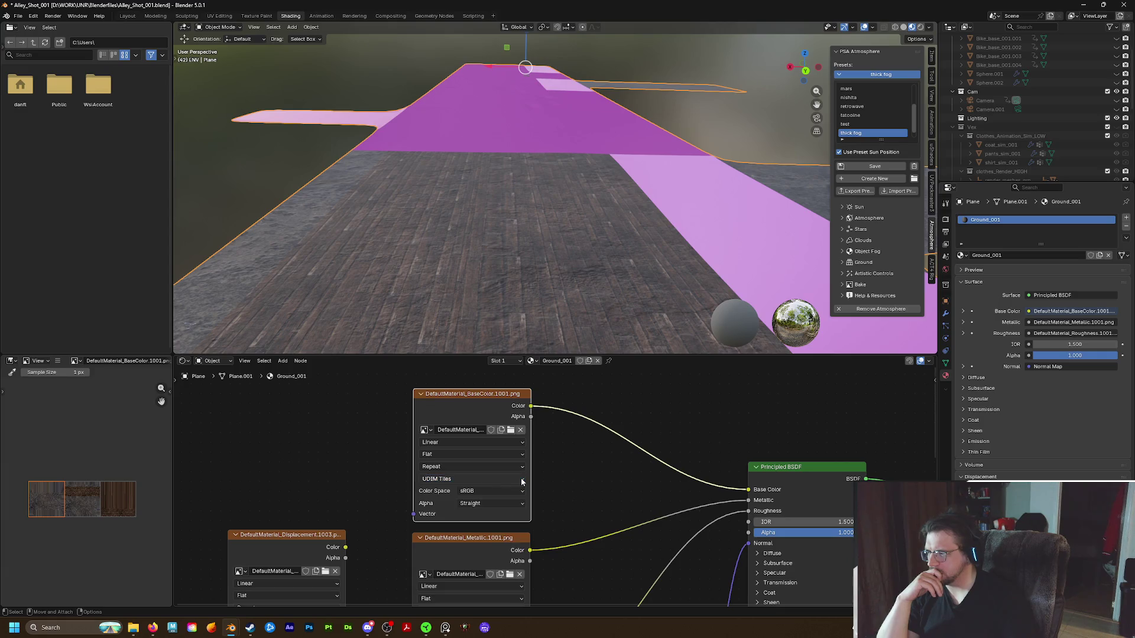
left_click(487, 431)
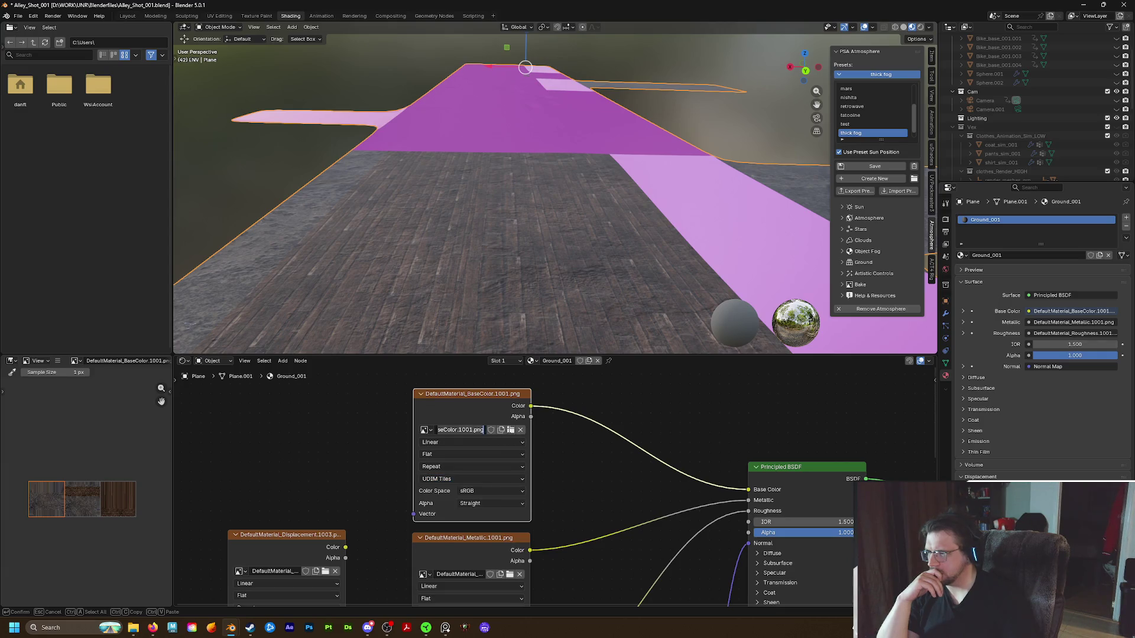
left_click(513, 430)
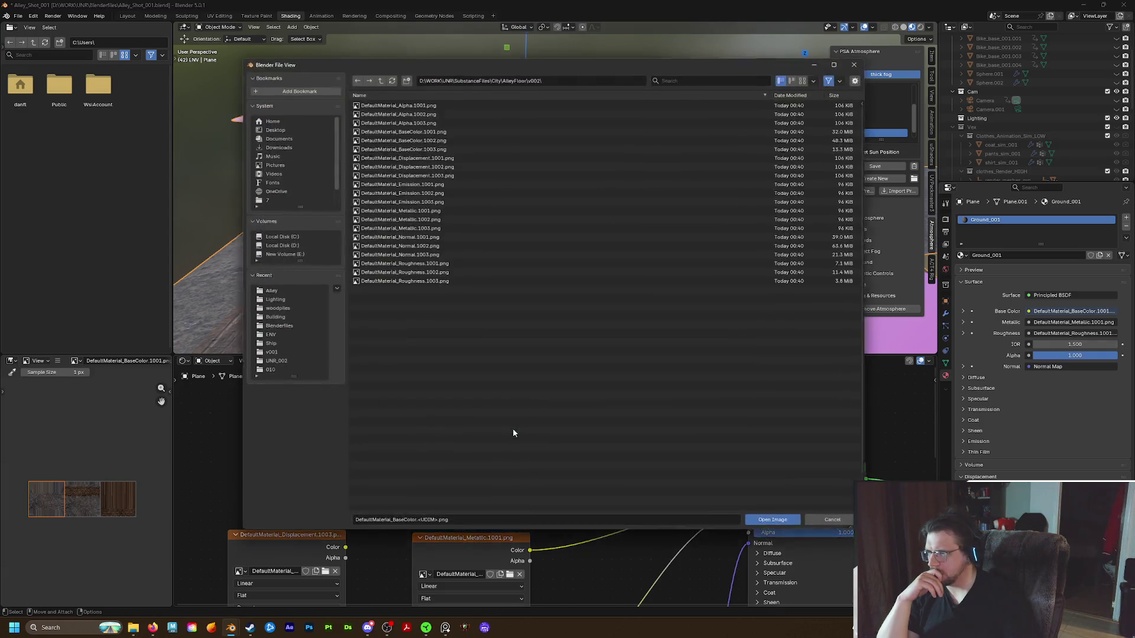
left_click(379, 79)
left_click(357, 106)
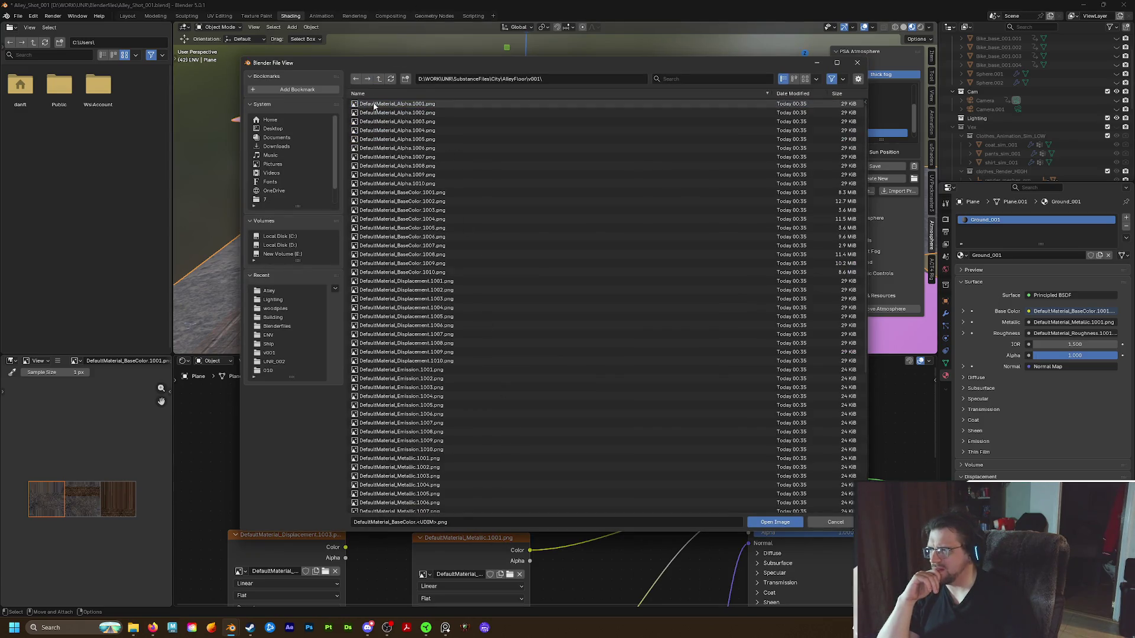
double_click(418, 194)
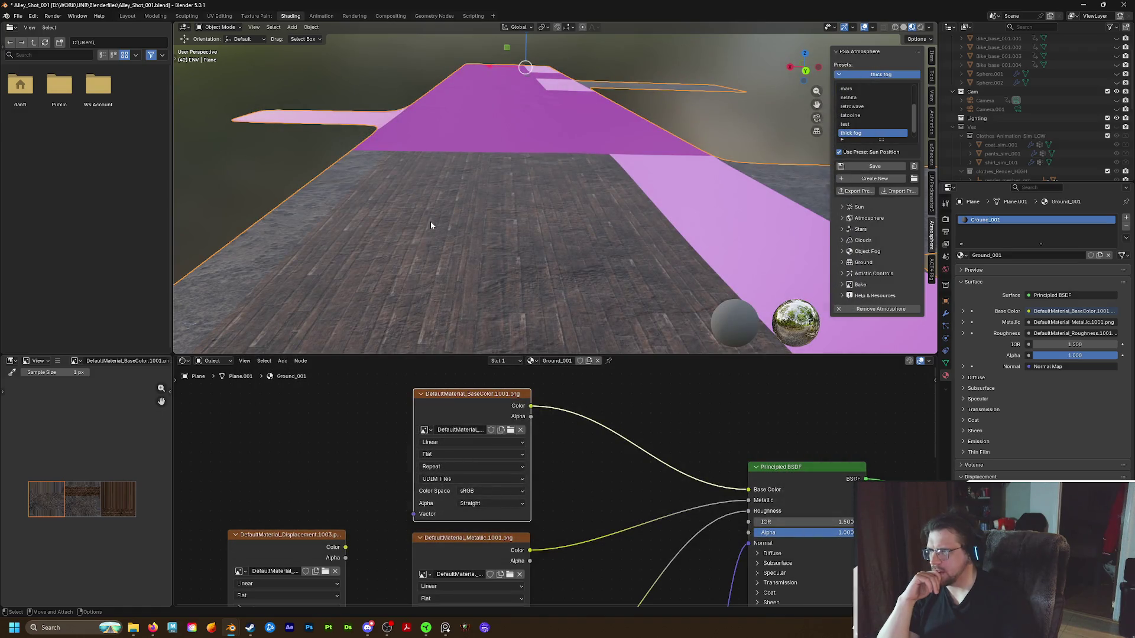
scroll(431, 221, "down", 3)
scroll(487, 149, "up", 2)
mouse_move(497, 187)
middle_mouse_down()
mouse_move(506, 203)
mouse_move(498, 178)
middle_mouse_up()
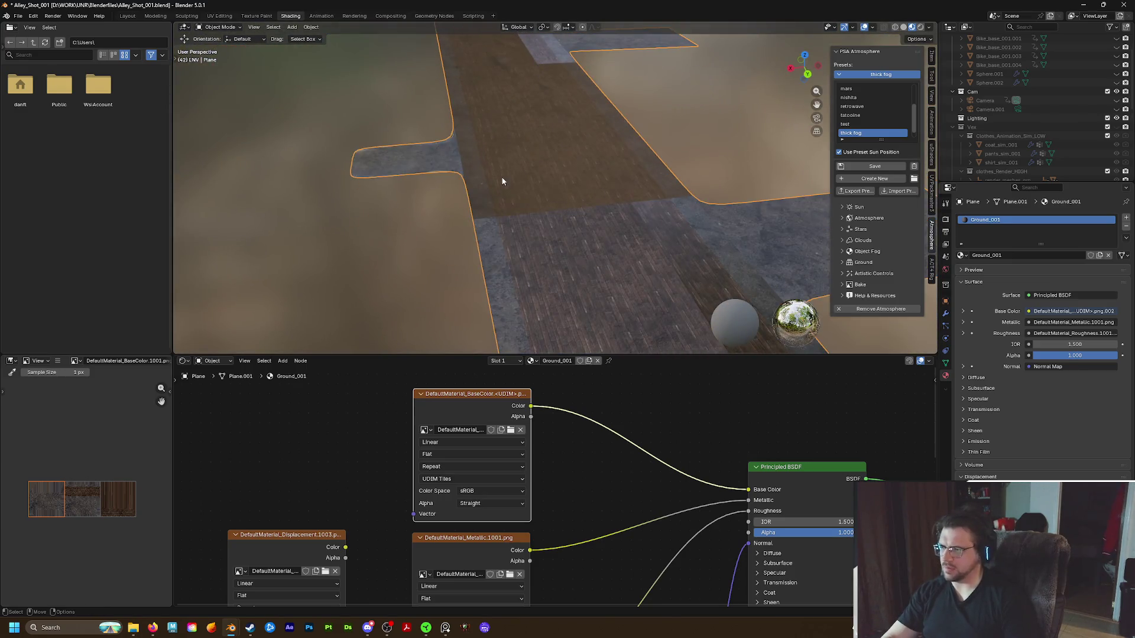
scroll(532, 461, "down", 2)
Reload the Metallic image from the v001 folder's Metallic tile set
middle_click_drag(495, 558, 494, 446)
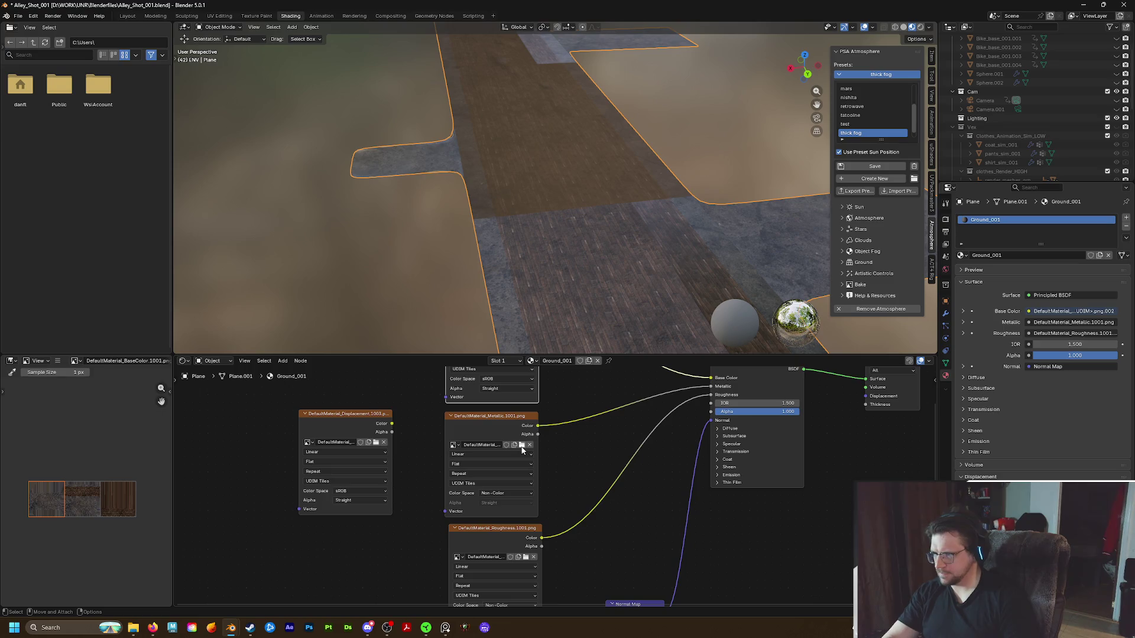
left_click(522, 446)
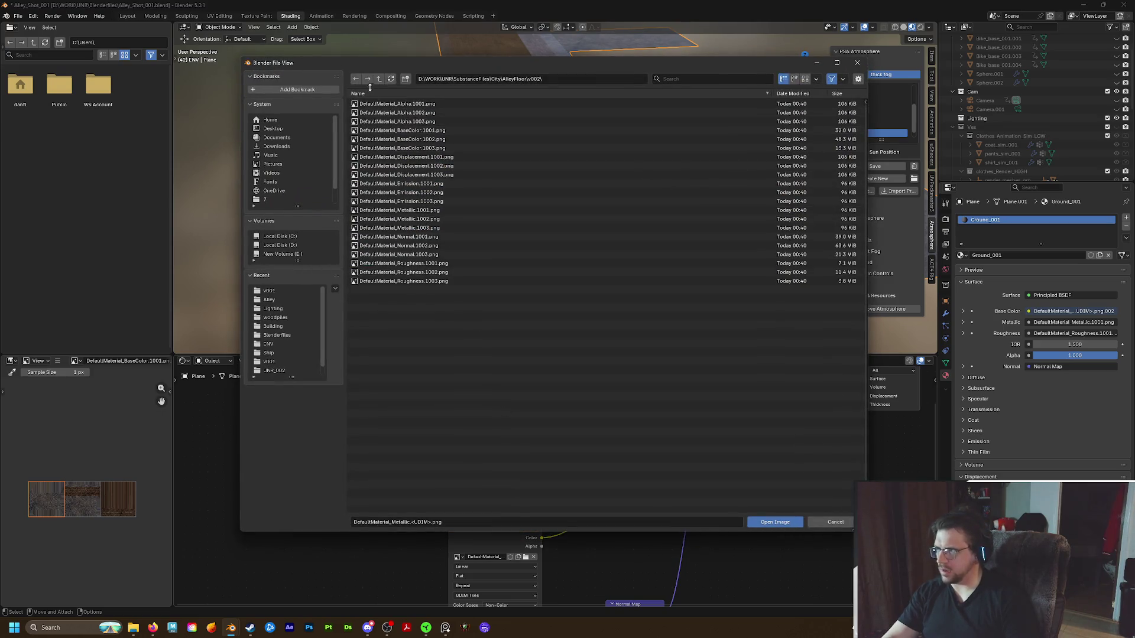
left_click(364, 105)
left_click_drag(454, 63, 693, 58)
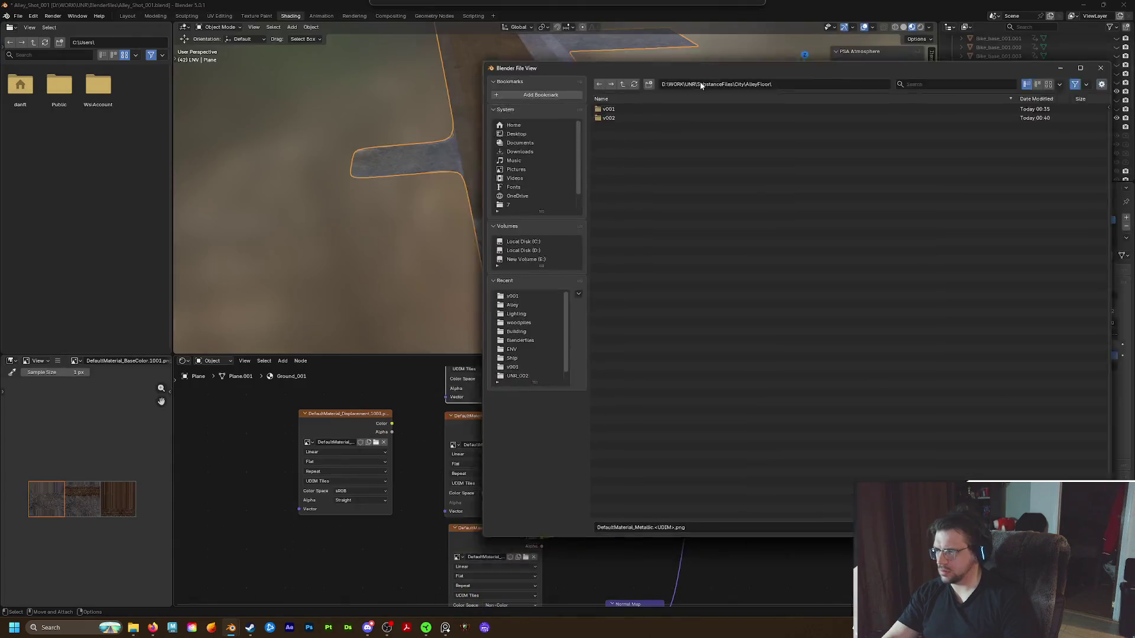
double_click(587, 98)
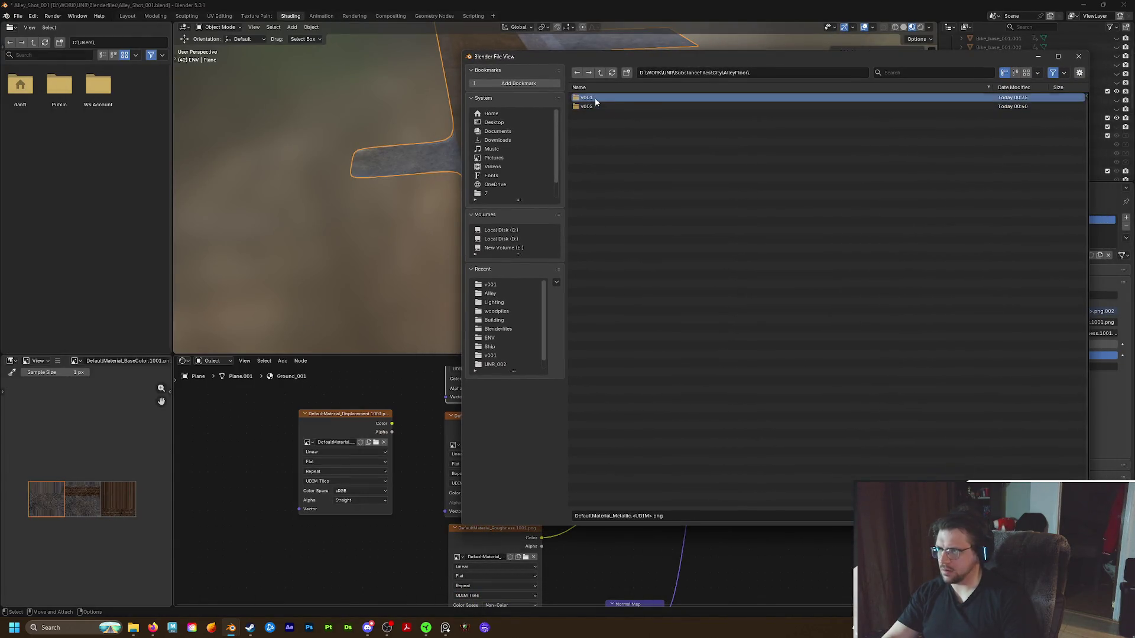
scroll(634, 439, "down", 5)
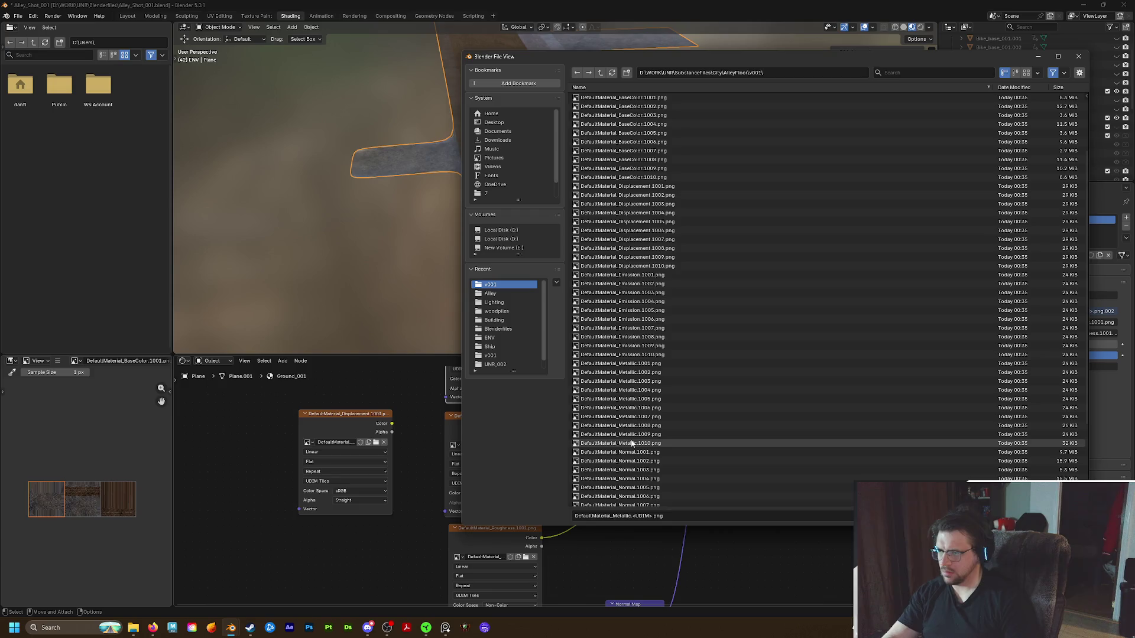
left_click(626, 365)
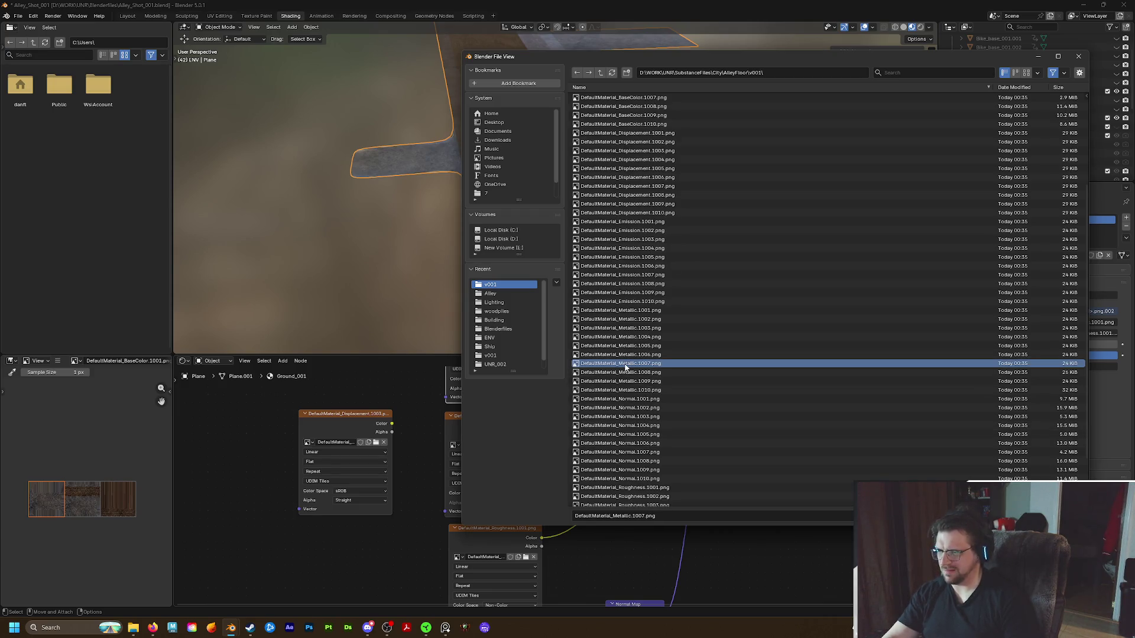
double_click(624, 364)
scroll(556, 500, "down", 2, "shift")
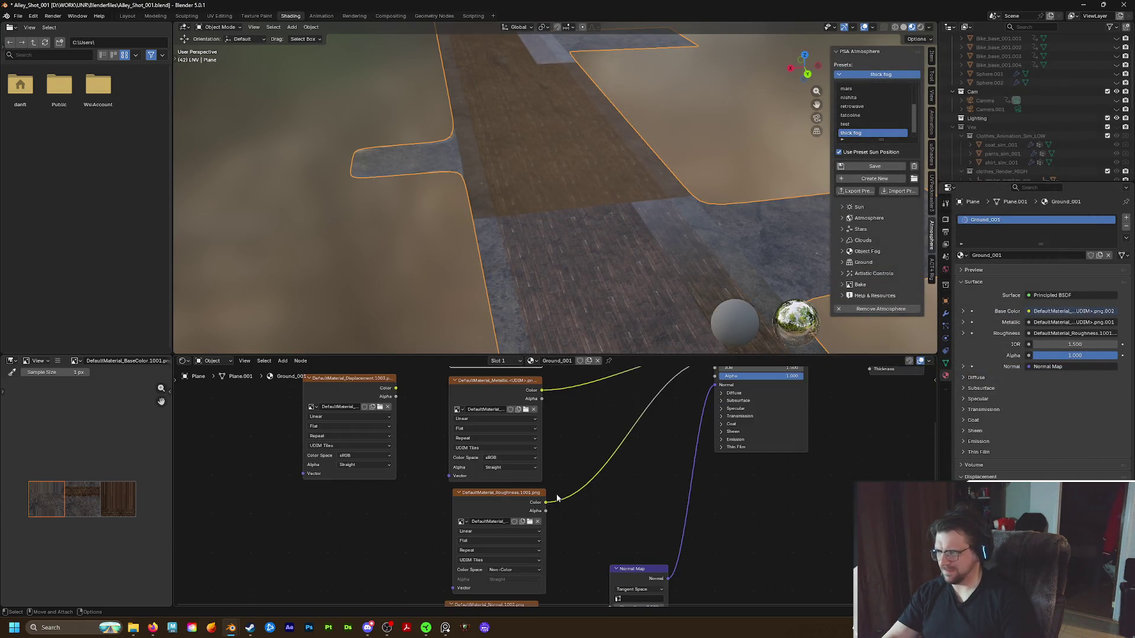
Set the metallic texture's colour space to Non-Color
left_click(518, 459)
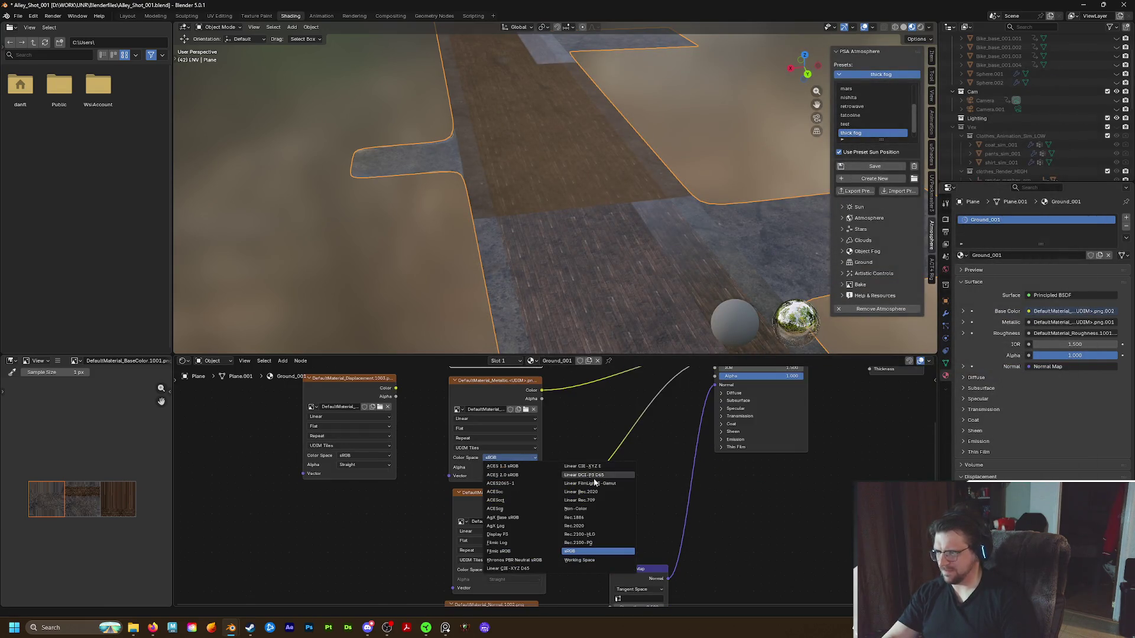
left_click(586, 508)
middle_click_drag(532, 526, 574, 416)
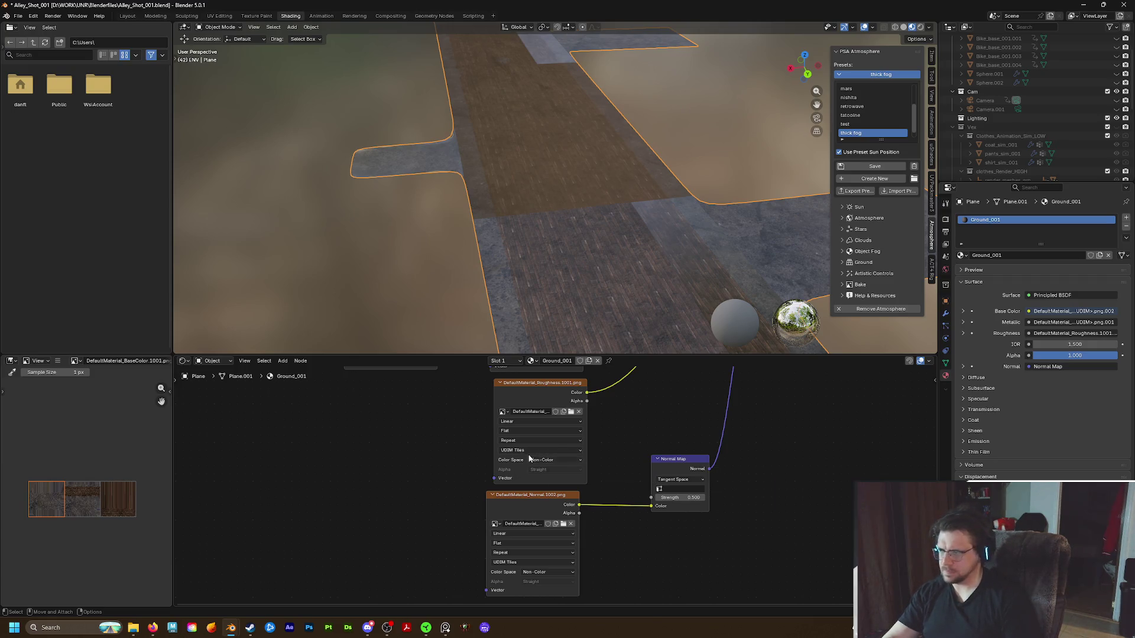
Reload the roughness image from the v001 folder's tile set
left_click(571, 412)
left_click(600, 73)
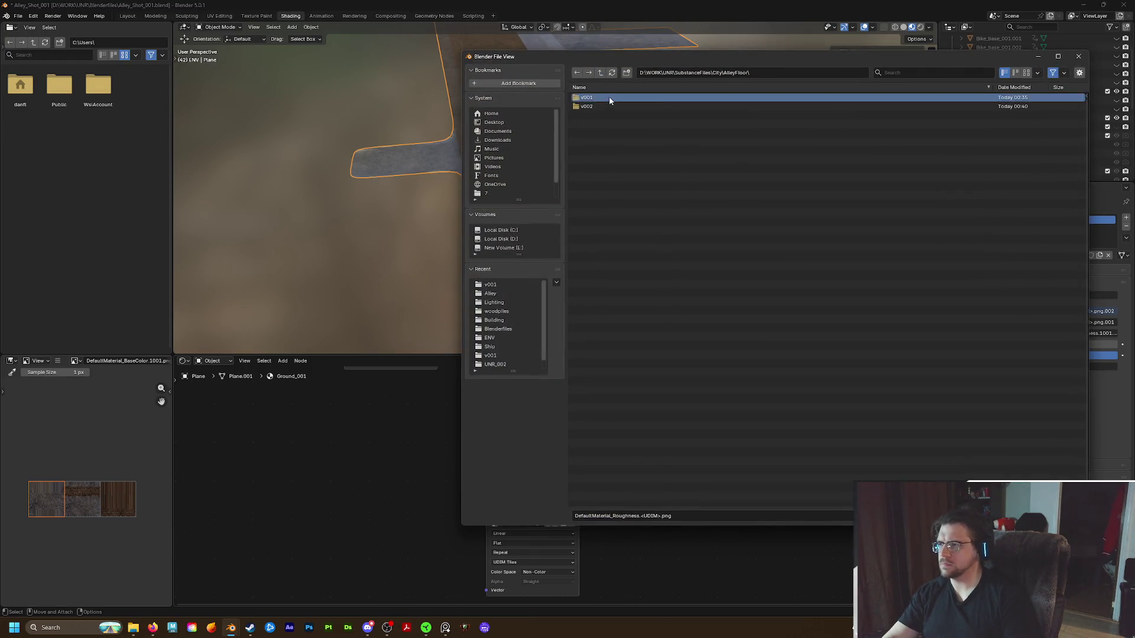
left_click(608, 97)
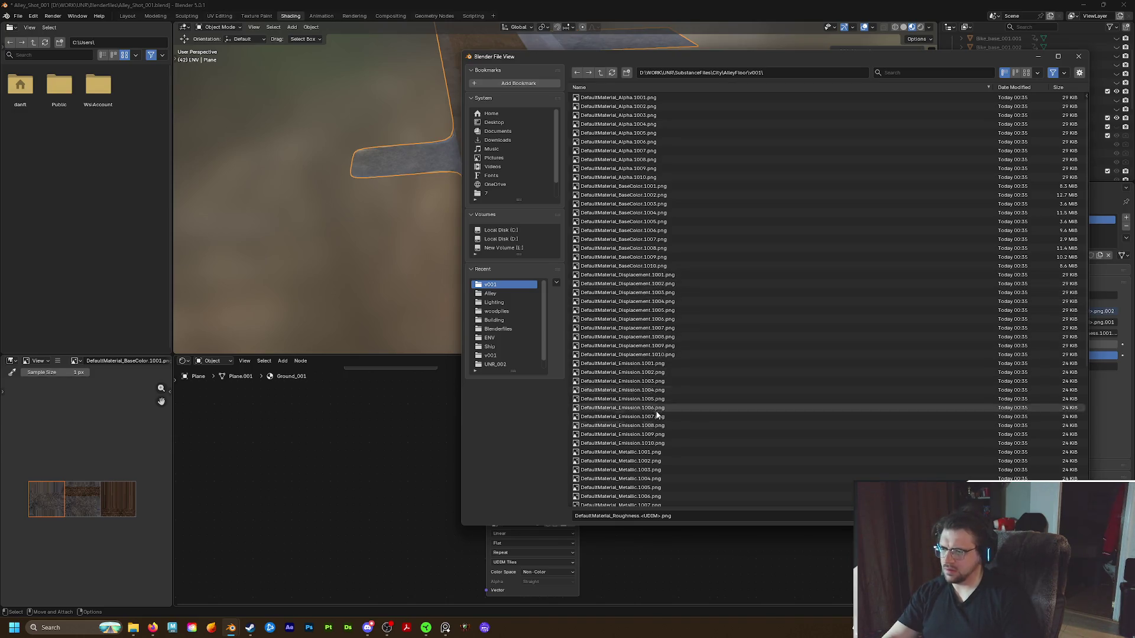
double_click(628, 459)
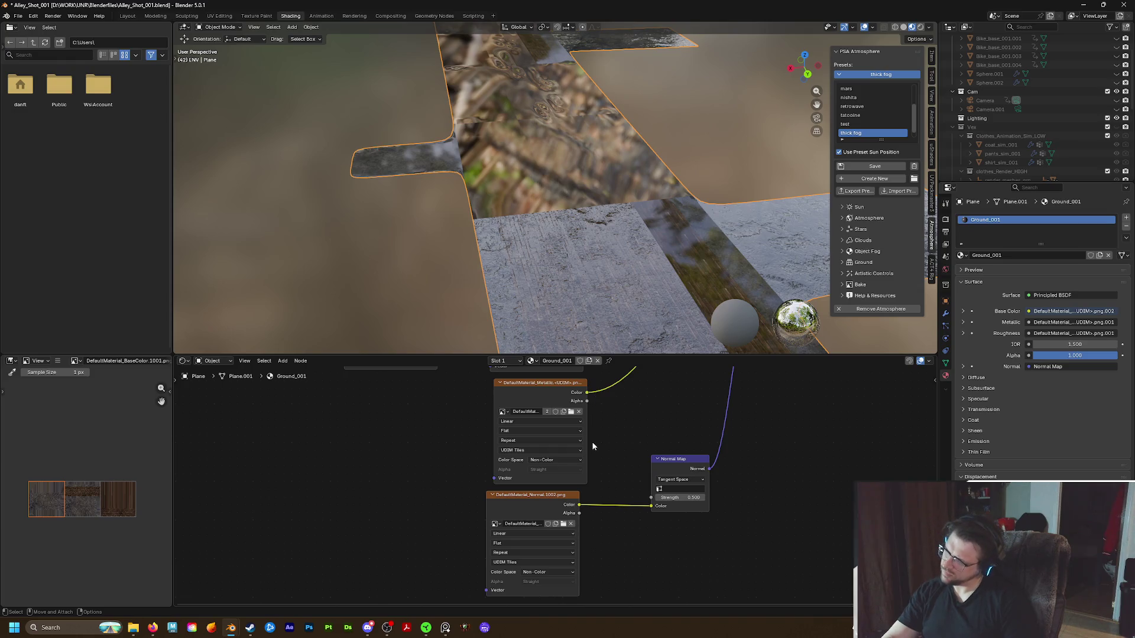
scroll(590, 285, "down", 3)
scroll(589, 285, "down", 4)
Load a v001 texture file into the lower image node and set it to Non-Color
middle_click_drag(654, 540, 537, 547)
middle_click_drag(471, 525, 501, 492)
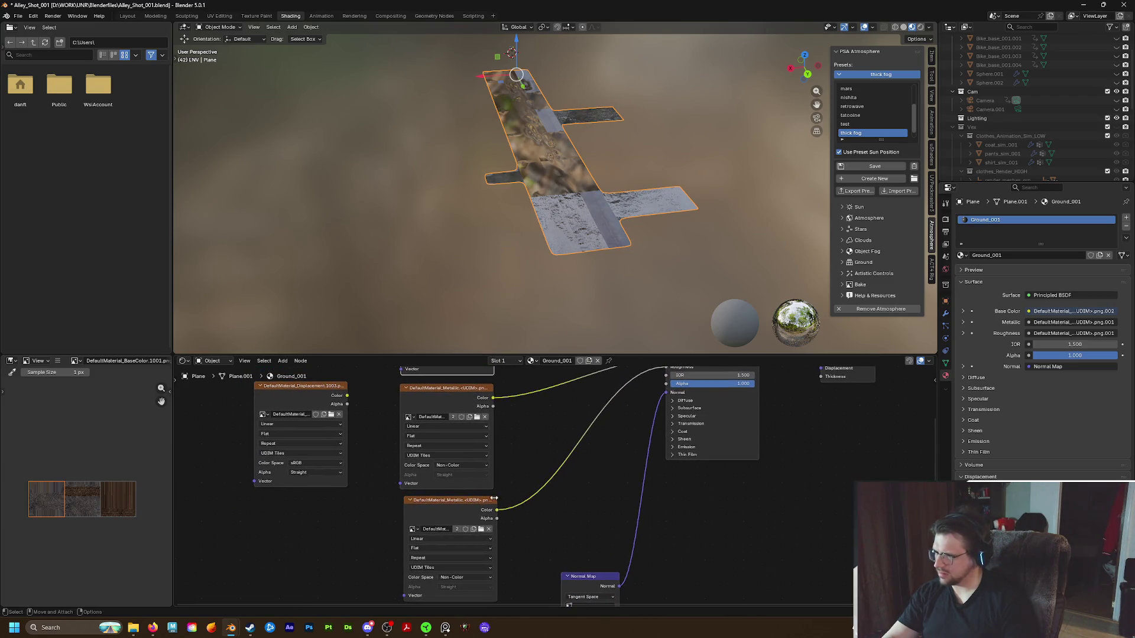
left_click(455, 502)
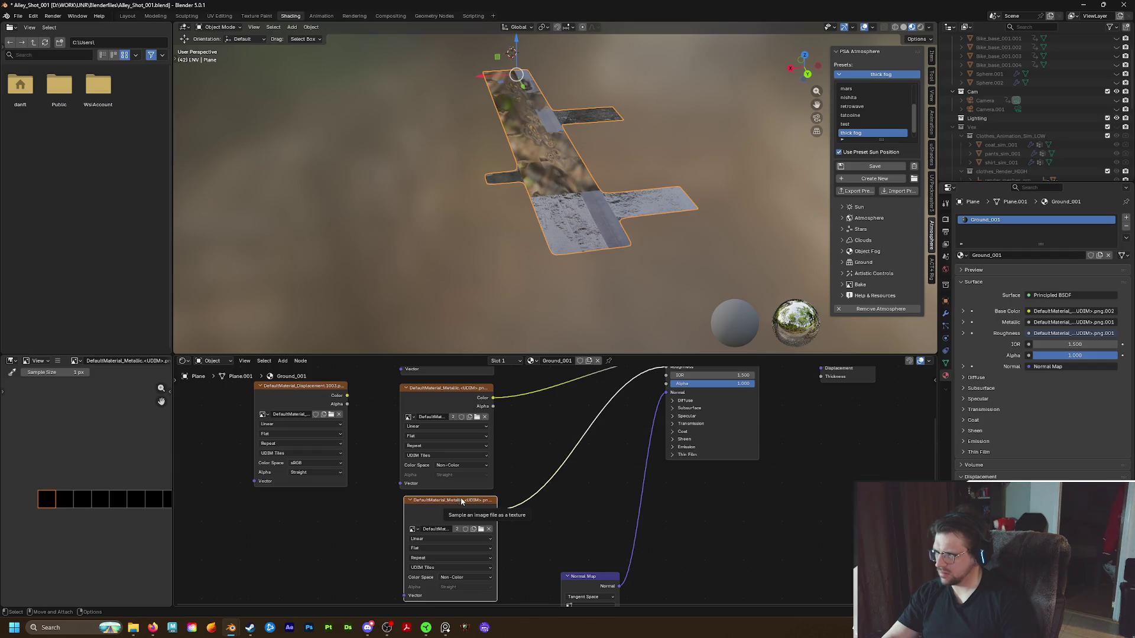
middle_click_drag(578, 422, 561, 452)
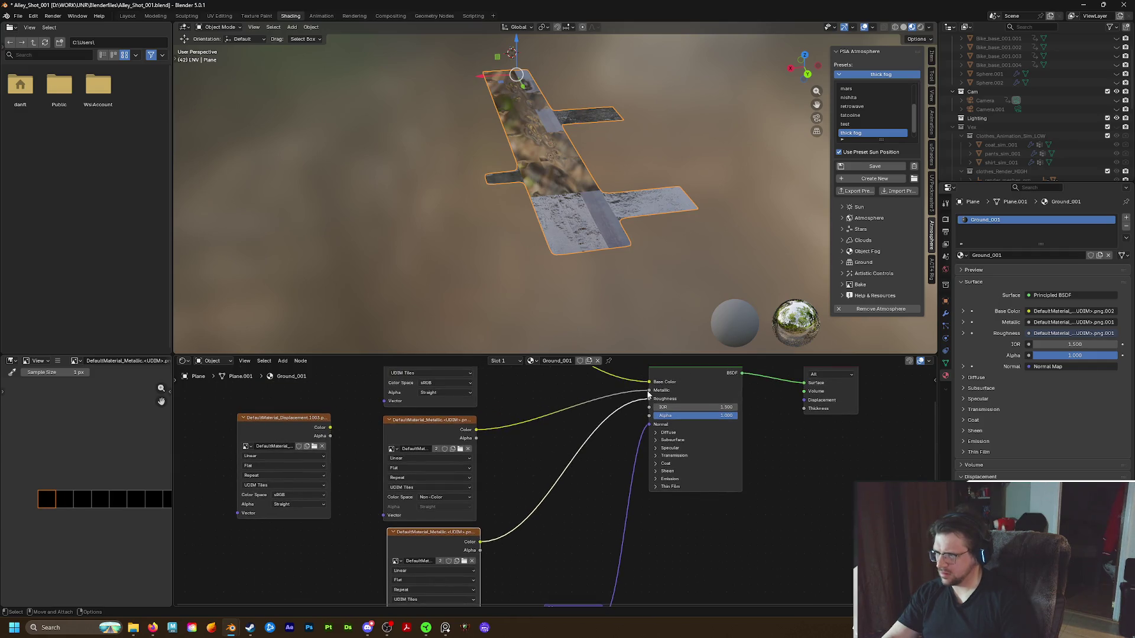
left_click(463, 562)
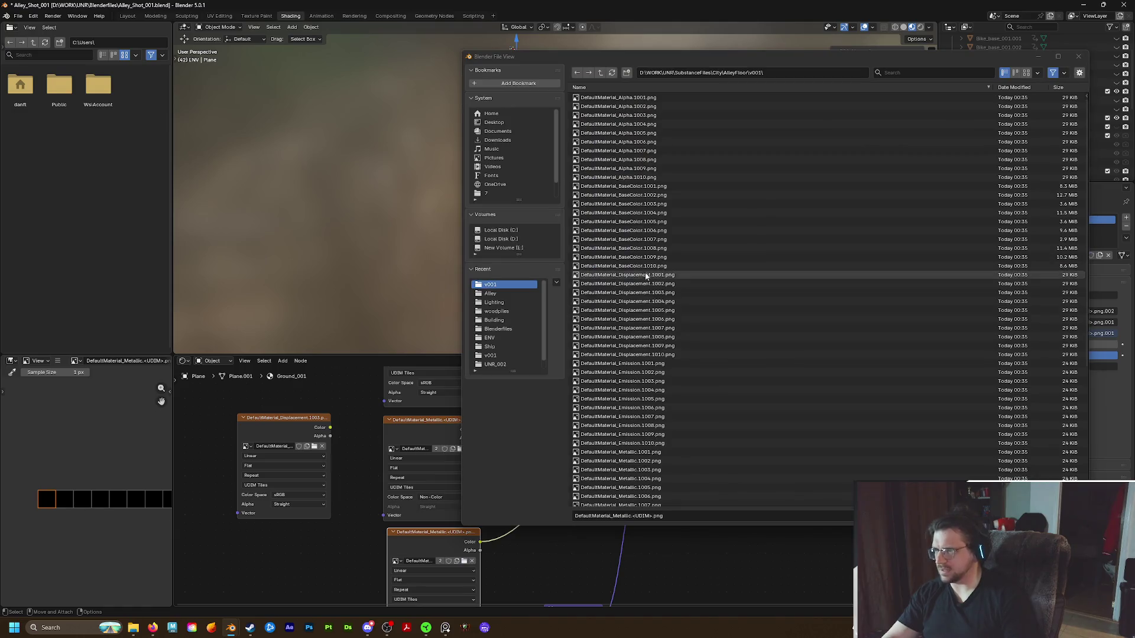
double_click(634, 454)
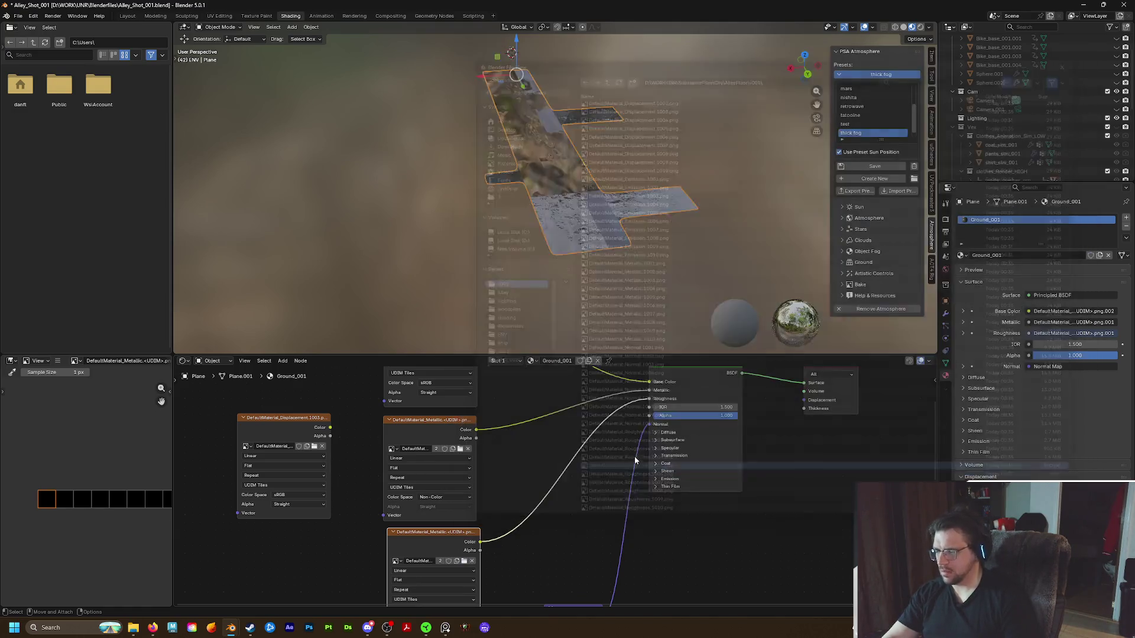
scroll(556, 479, "down", 2, "shift")
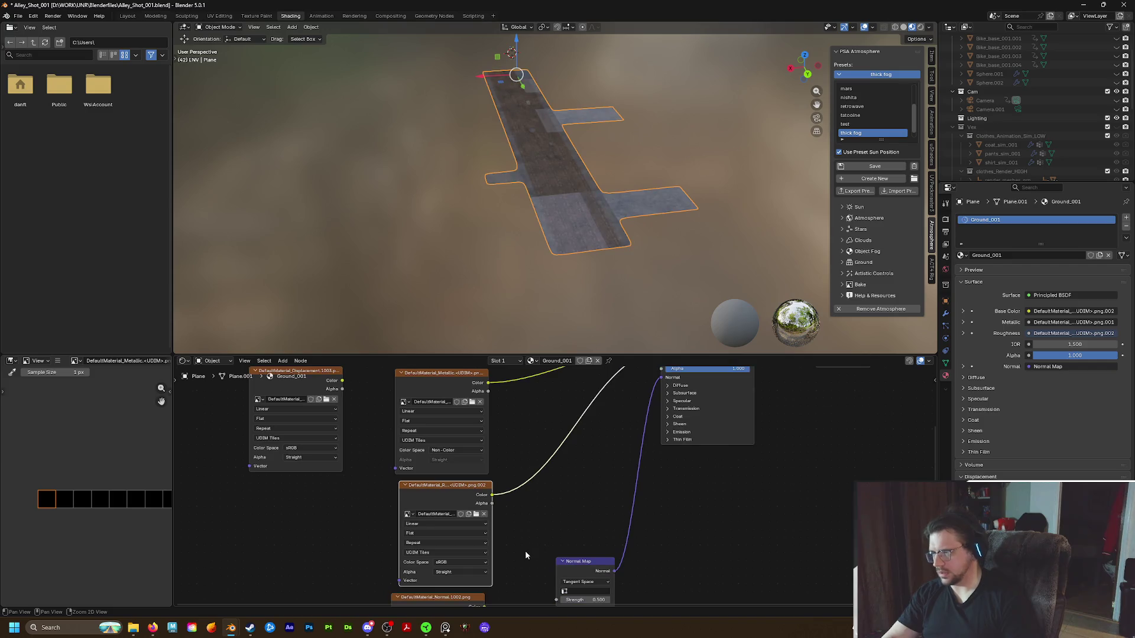
scroll(516, 519, "down", 3, "shift")
left_click(490, 494)
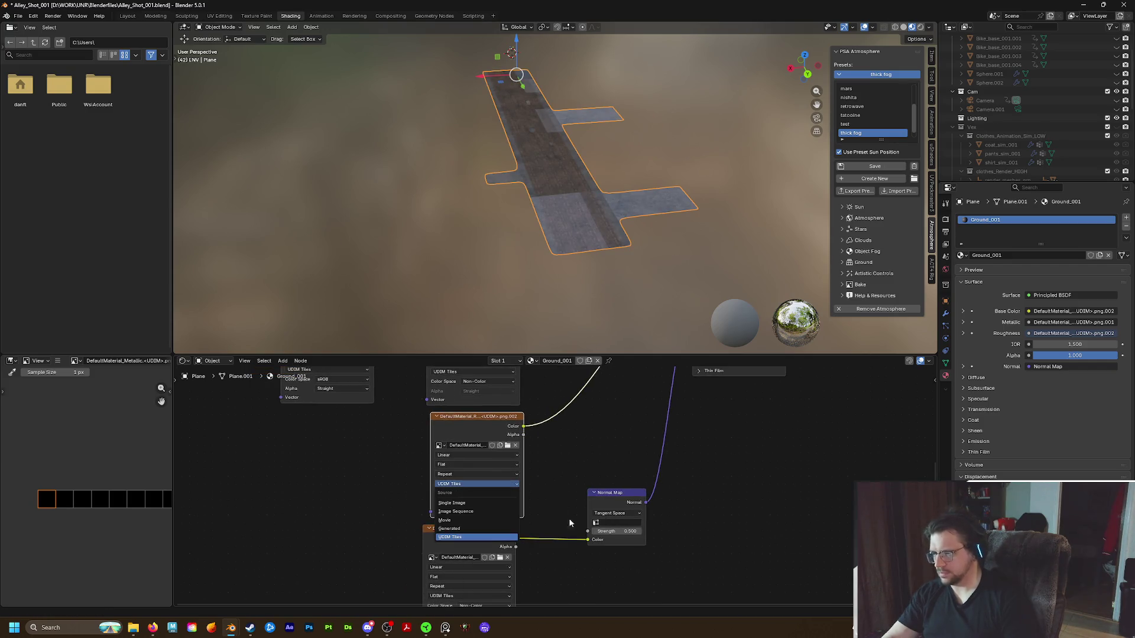
left_click(496, 494)
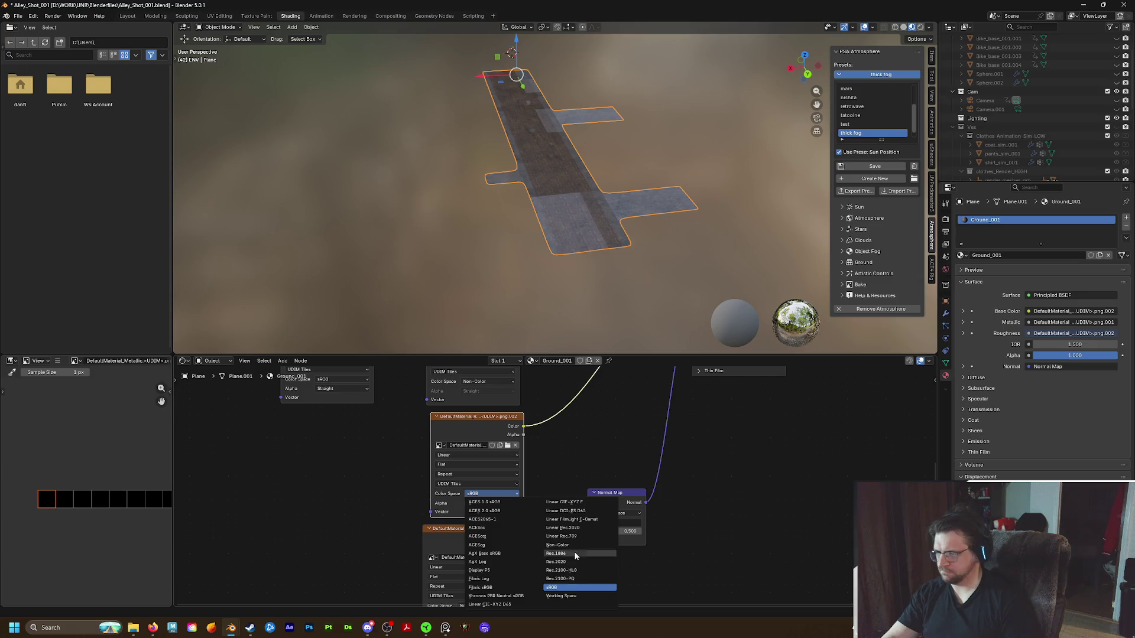
left_click(560, 540)
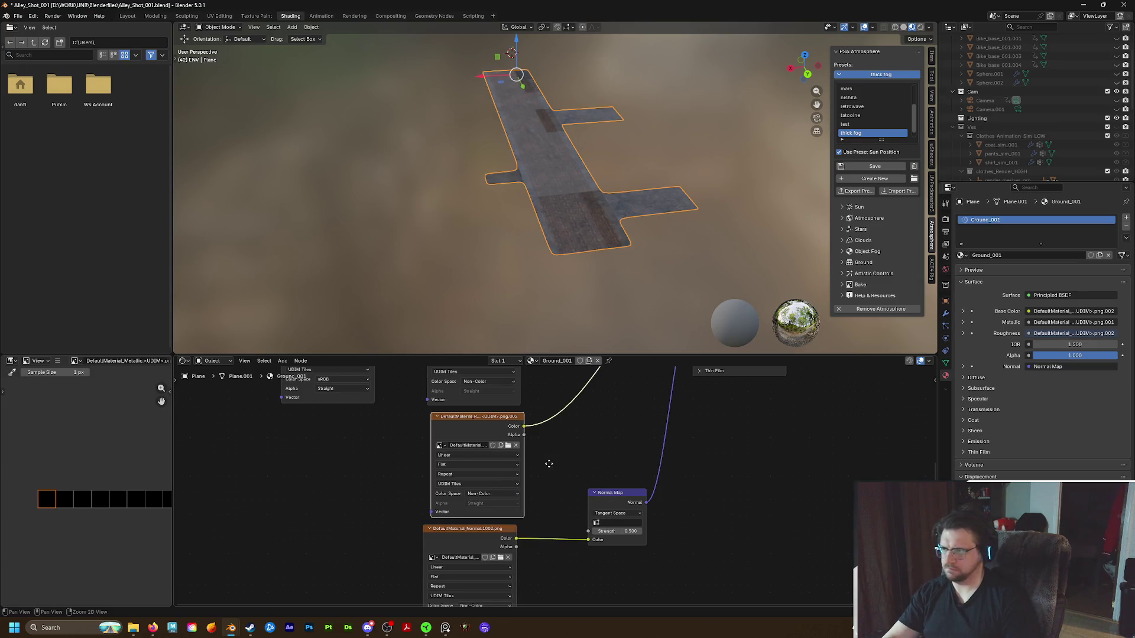
scroll(548, 467, "down", 2)
Load DefaultMaterial_Normal.1004.png from AlleyFloor/v001 into the normal texture node
left_click(535, 503)
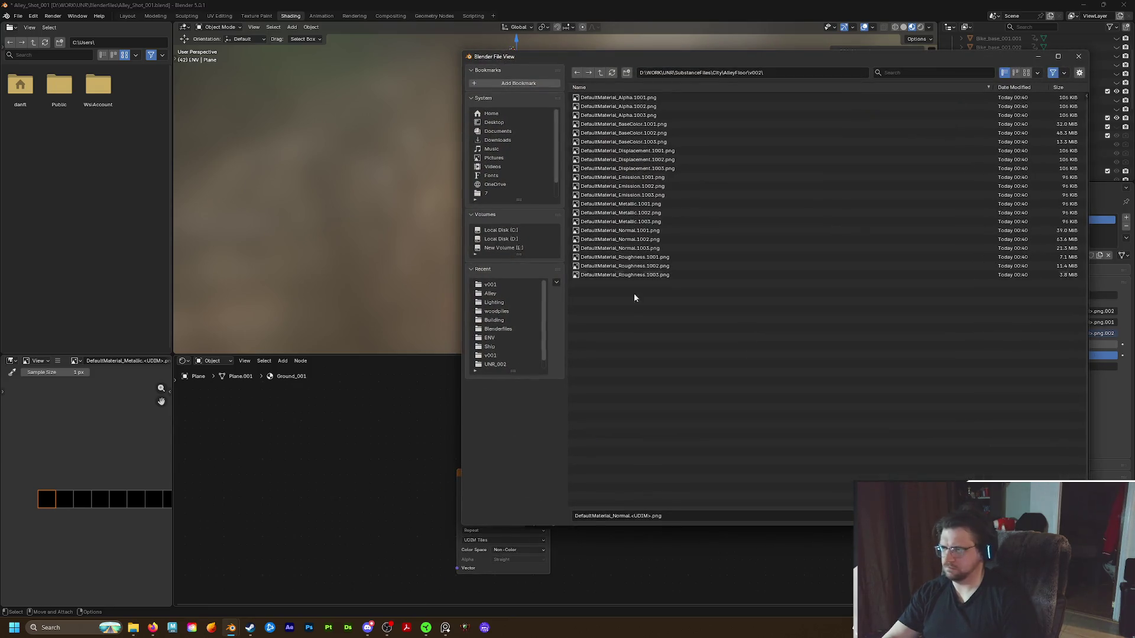
left_click(600, 72)
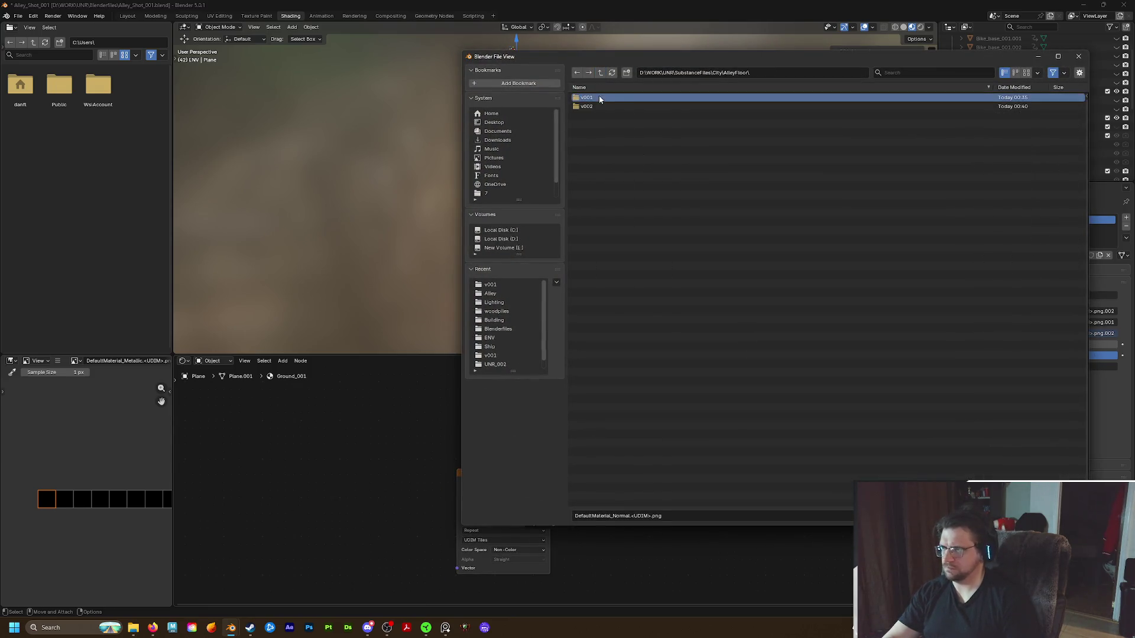
double_click(599, 94)
scroll(618, 430, "down", 5)
left_click(629, 359)
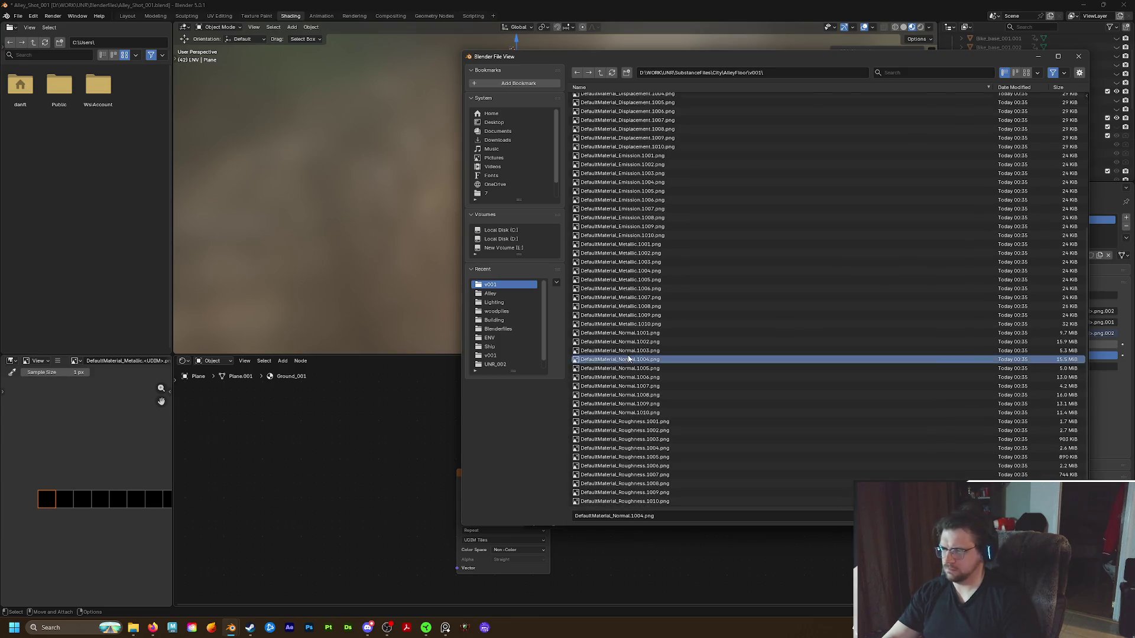
double_click(630, 360)
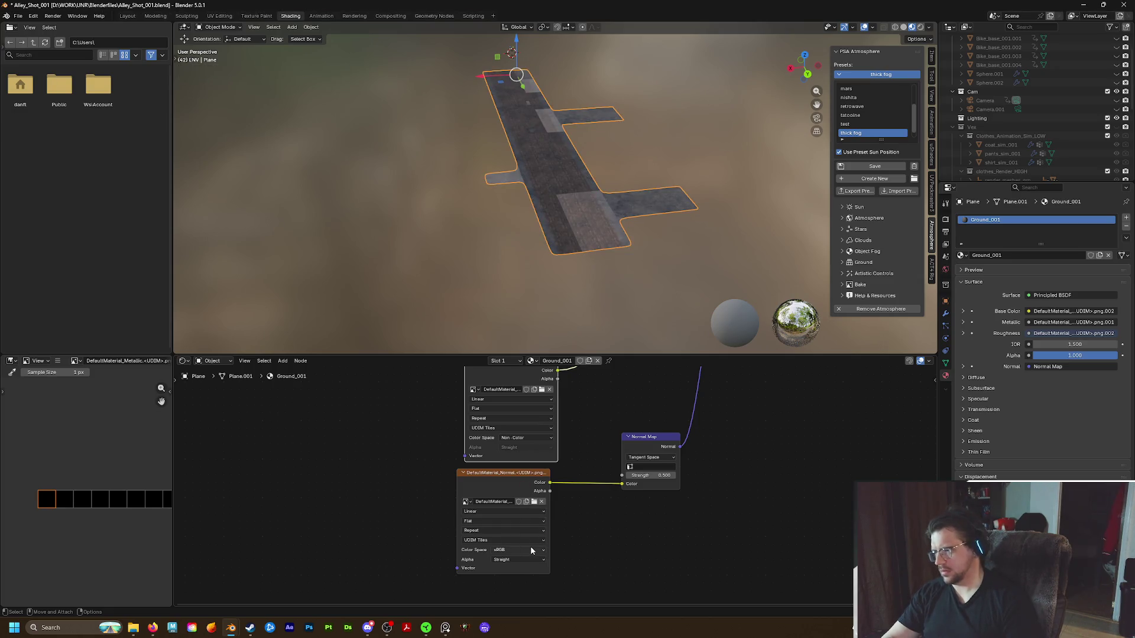
Set the normal texture to Non-Color and fly down over the plane to inspect it
left_click(531, 549)
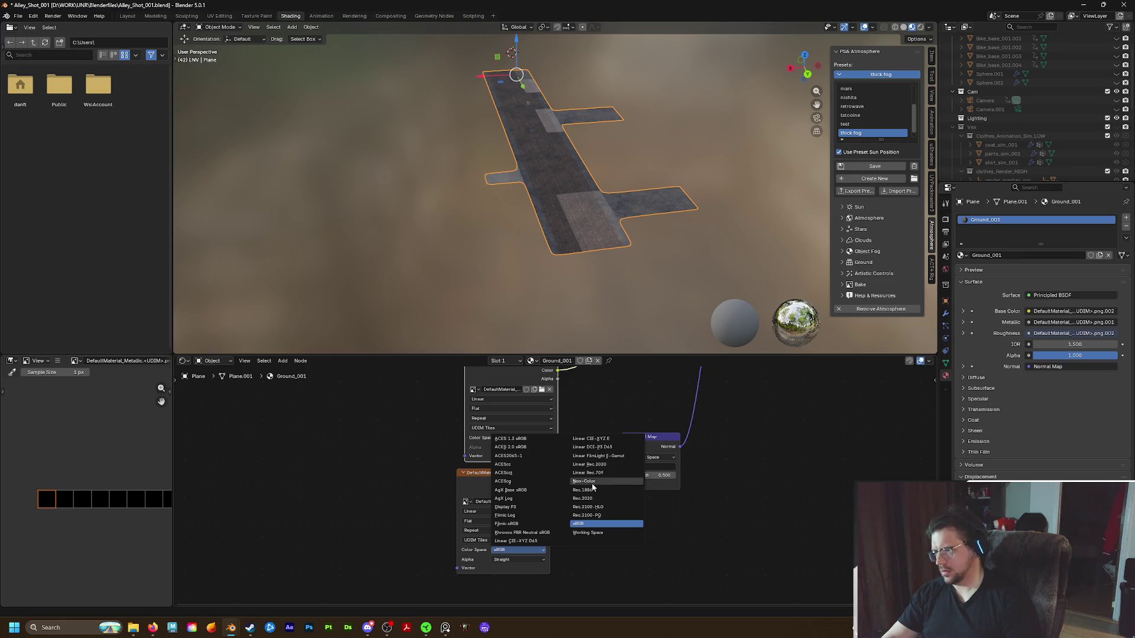
left_click(594, 482)
key("shift+grave")
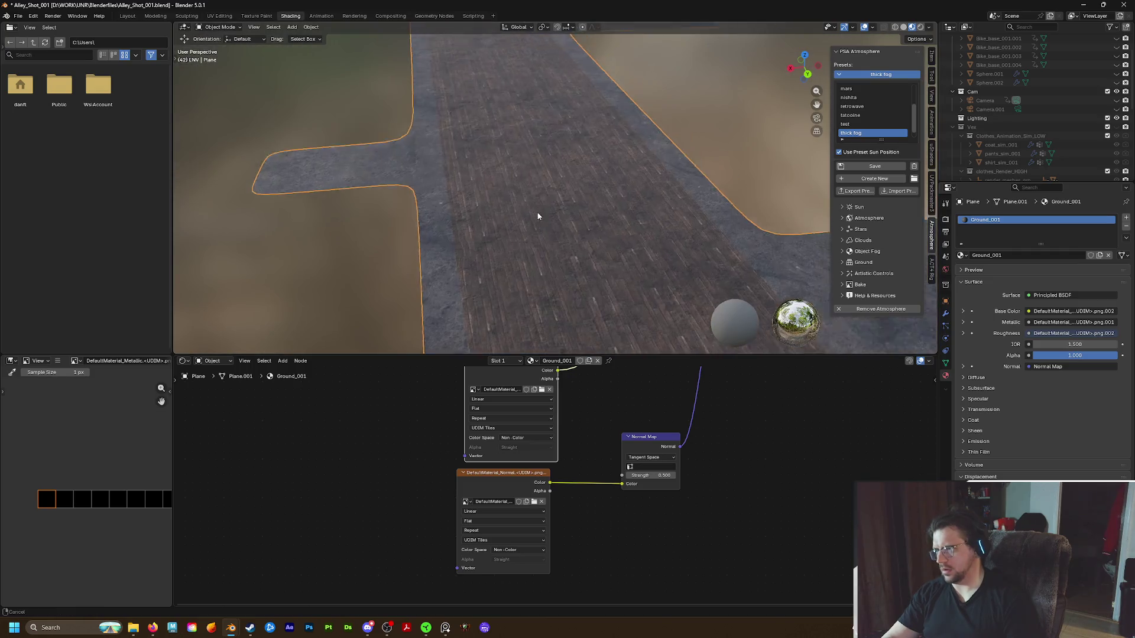
key("w")
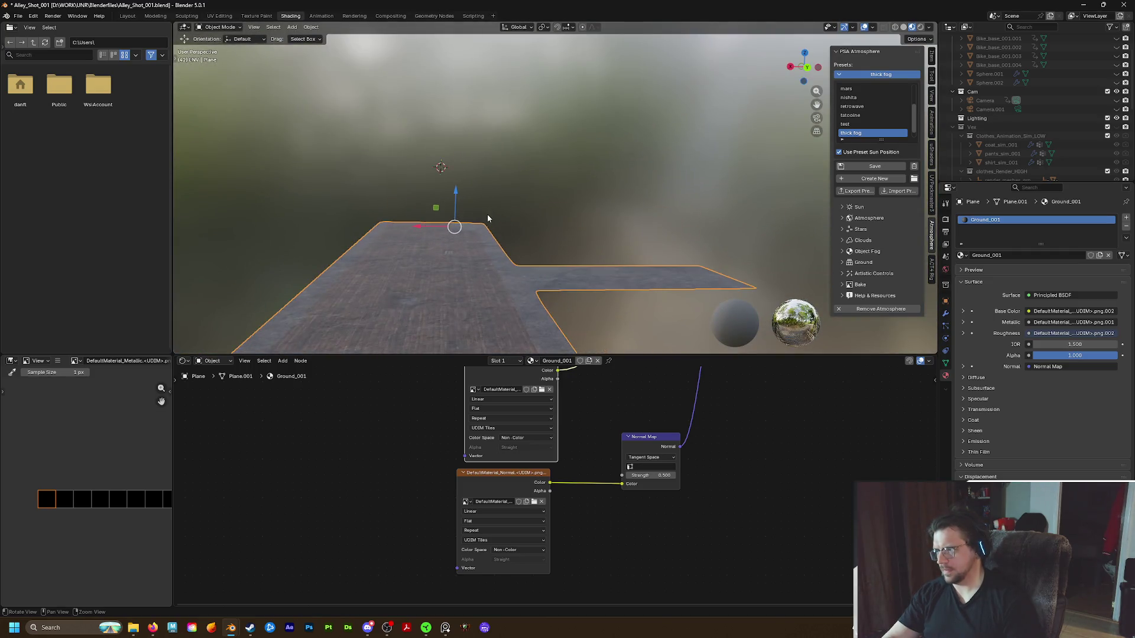
Save Alley_Shot_001.blend with Ctrl+S and orbit to inspect the wood-plank walkway
left_click(535, 194)
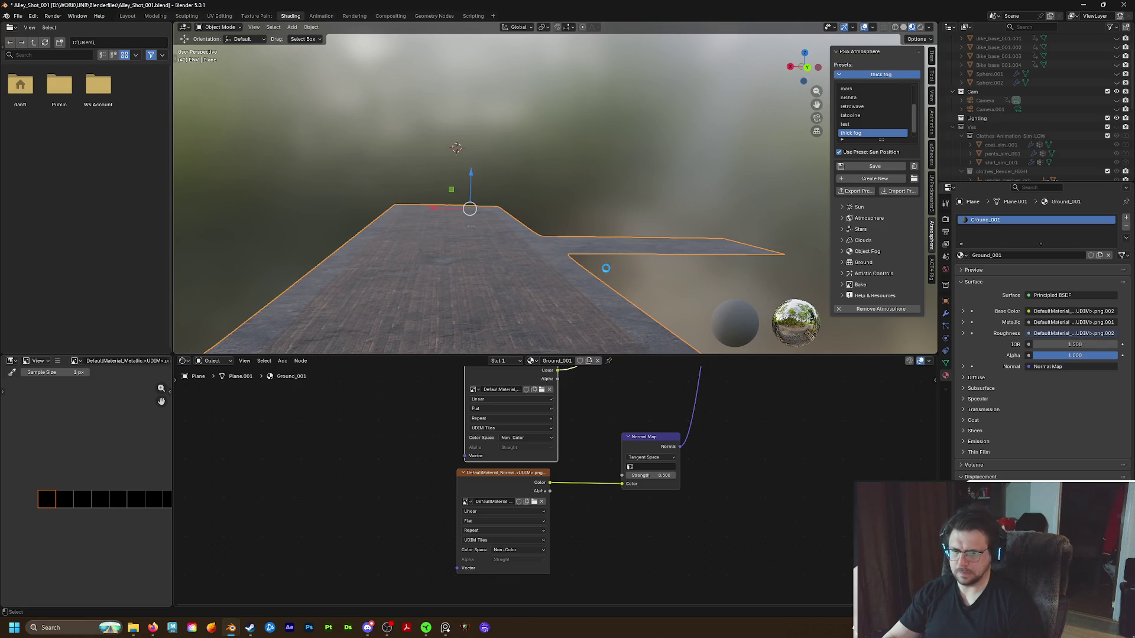
key("ctrl+s")
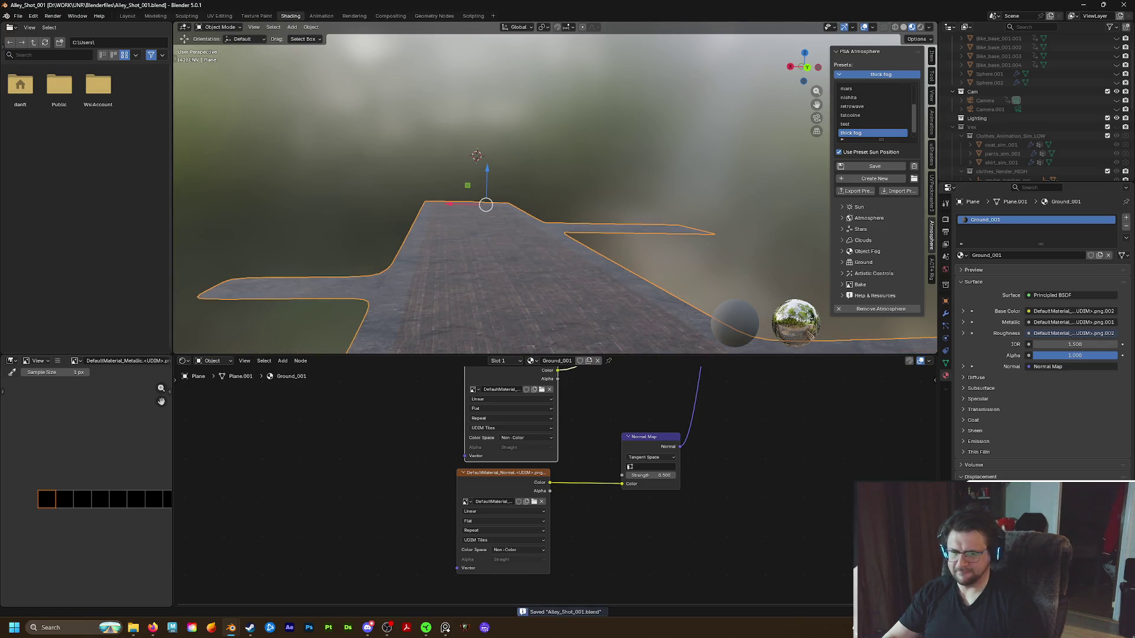
middle_click_drag(554, 280, 531, 290)
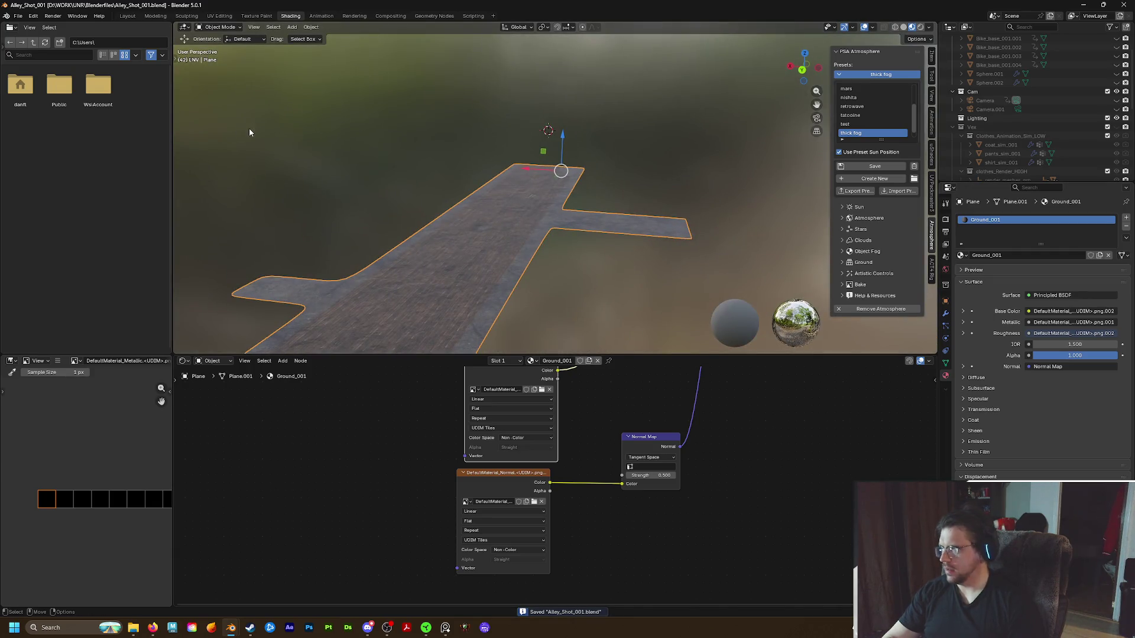
left_click(127, 15)
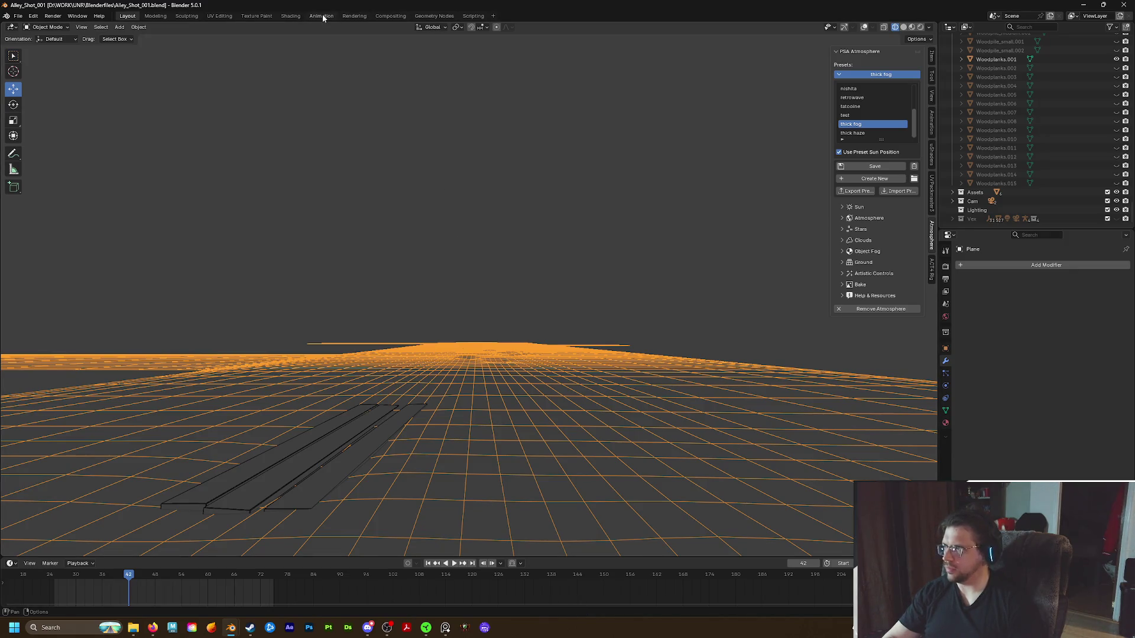
left_click(290, 16)
mouse_move(370, 145)
middle_mouse_down()
mouse_move(443, 240)
mouse_move(379, 274)
mouse_move(307, 272)
mouse_move(350, 269)
mouse_move(535, 316)
middle_mouse_up()
scroll(398, 281, "up", 3)
scroll(397, 285, "down", 2)
scroll(483, 169, "up", 3)
scroll(484, 166, "up", 2)
scroll(479, 177, "up", 1)
scroll(479, 179, "down", 2)
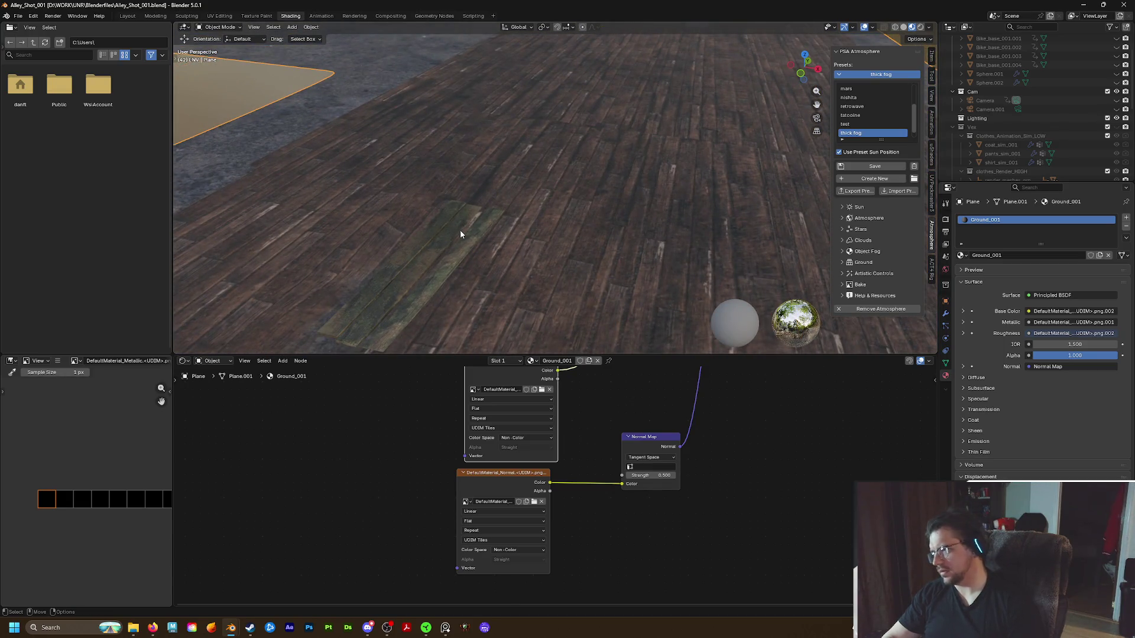
scroll(425, 284, "down", 4)
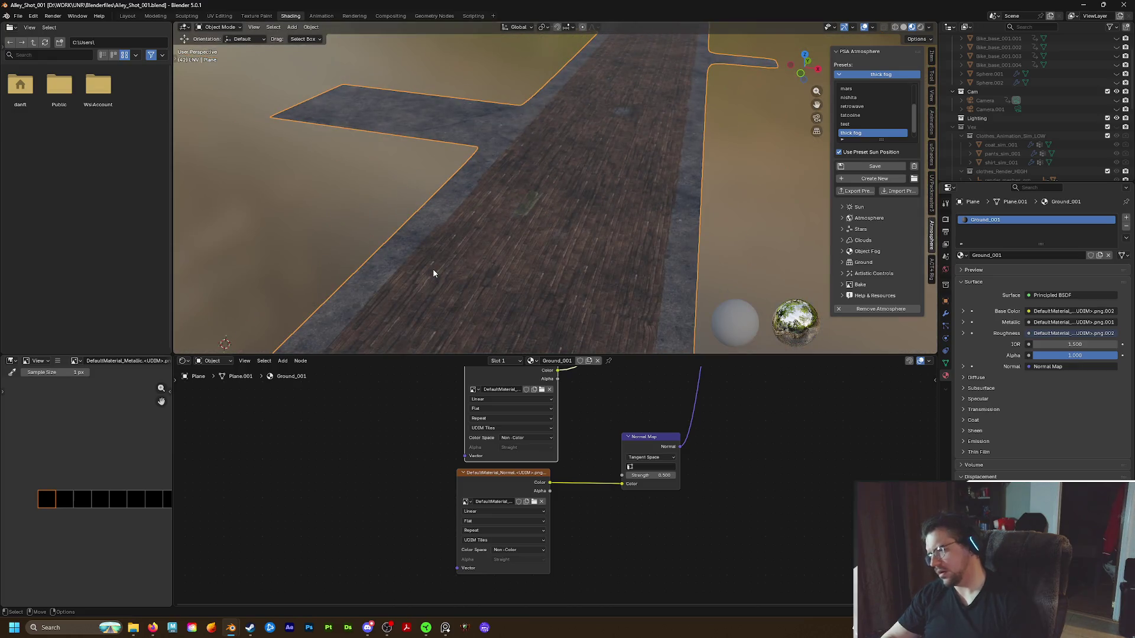
mouse_move(432, 273)
middle_mouse_down()
mouse_move(531, 285)
mouse_move(505, 278)
mouse_move(639, 264)
mouse_move(625, 276)
mouse_move(618, 228)
middle_mouse_up()
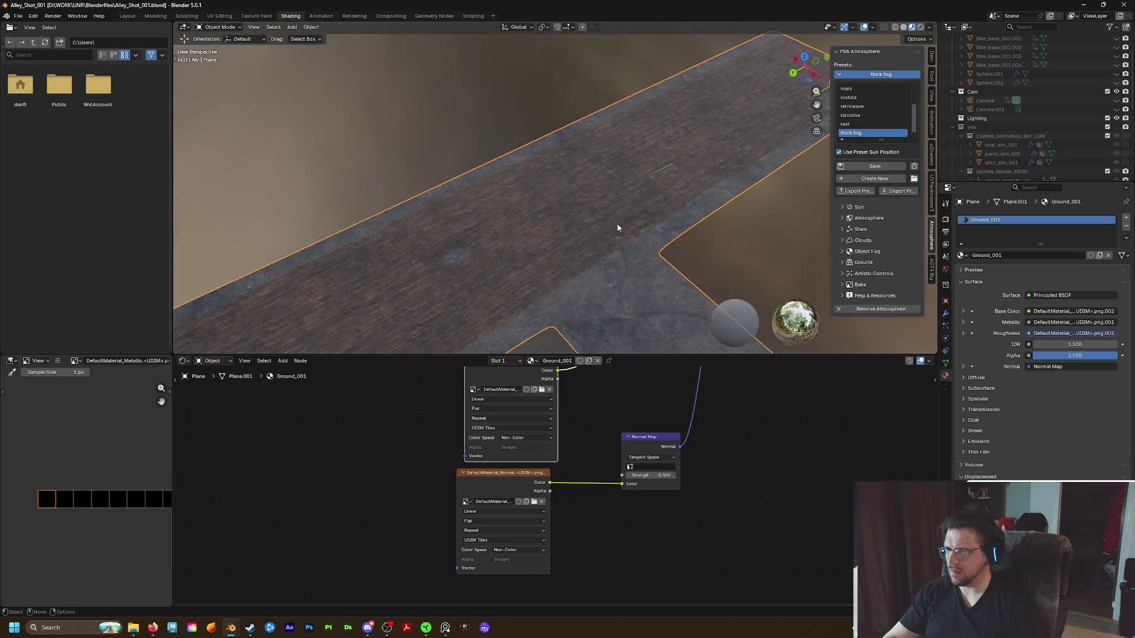
Select the woodplanks and move their BaseColor texture node up-left in the woodpile material
left_click(661, 176)
scroll(567, 461, "up", 4)
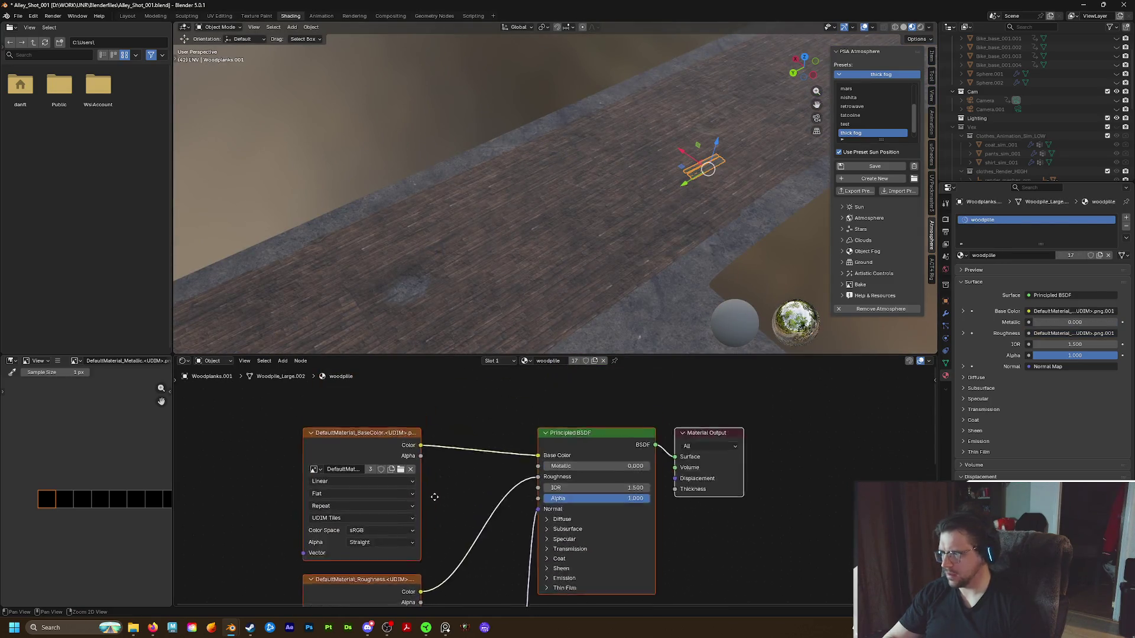
mouse_move(638, 241)
middle_mouse_down()
mouse_move(718, 148)
mouse_move(585, 202)
mouse_move(490, 170)
middle_mouse_up()
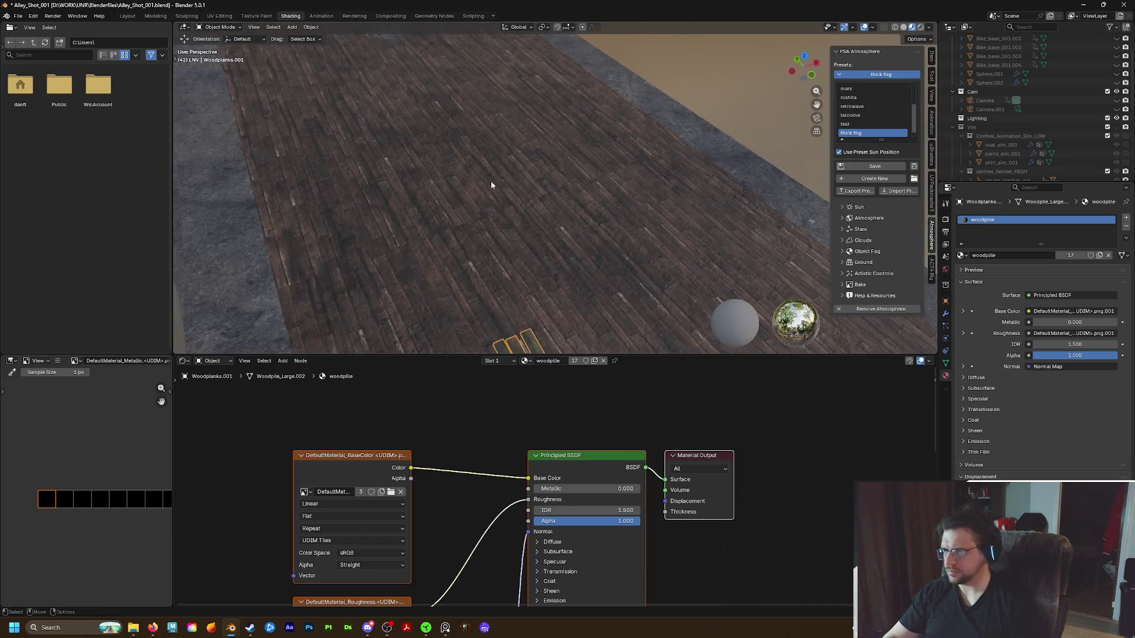
scroll(494, 214, "up", 3)
middle_click_drag(374, 464, 502, 395)
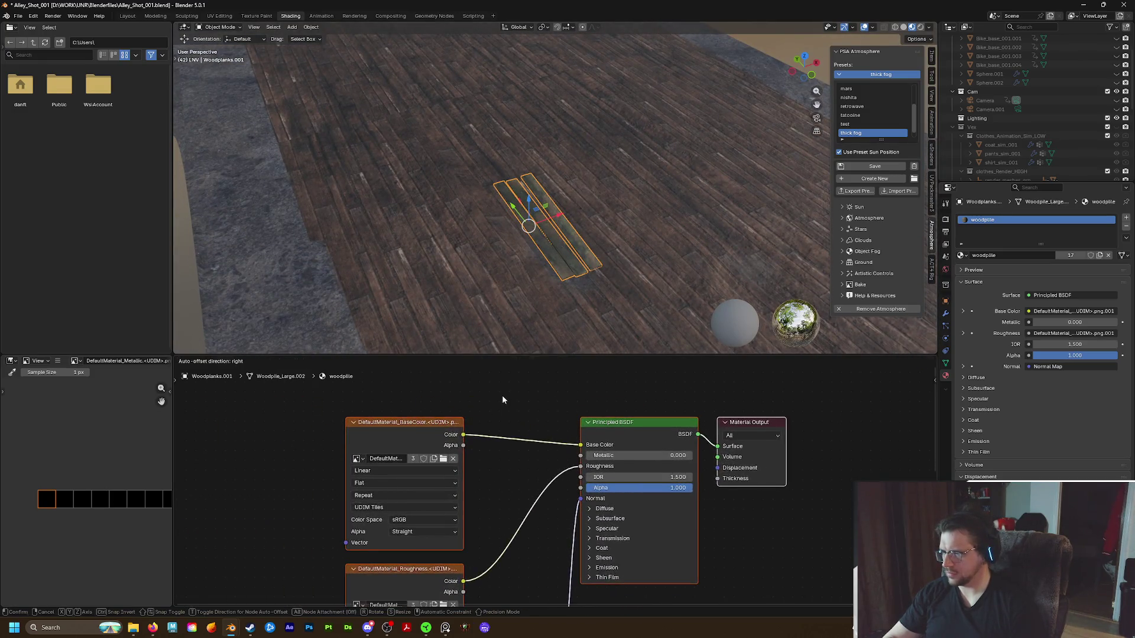
scroll(505, 403, "down", 2)
scroll(550, 462, "down", 2)
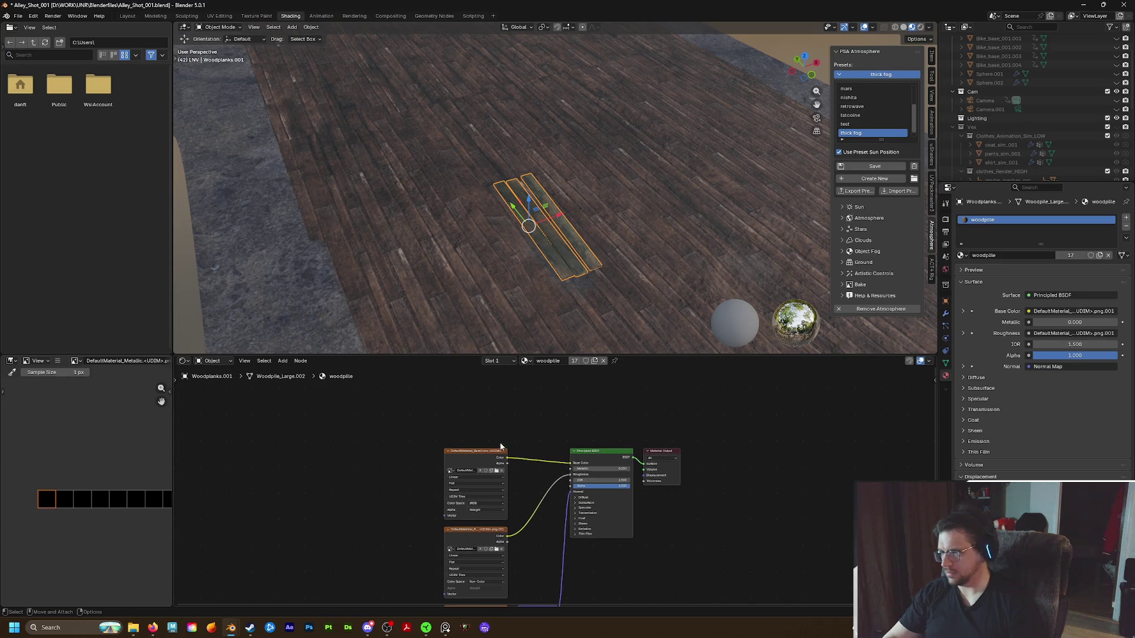
left_click_drag(487, 454, 354, 395)
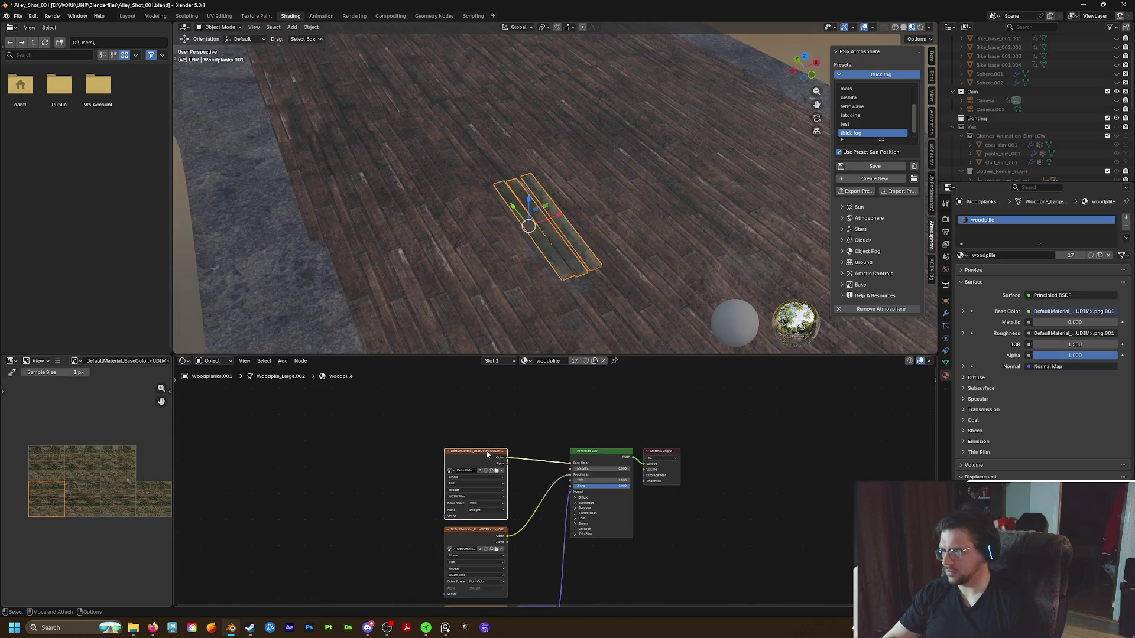
Insert a Mix node between the woodpile texture and the shader
key("shift+a")
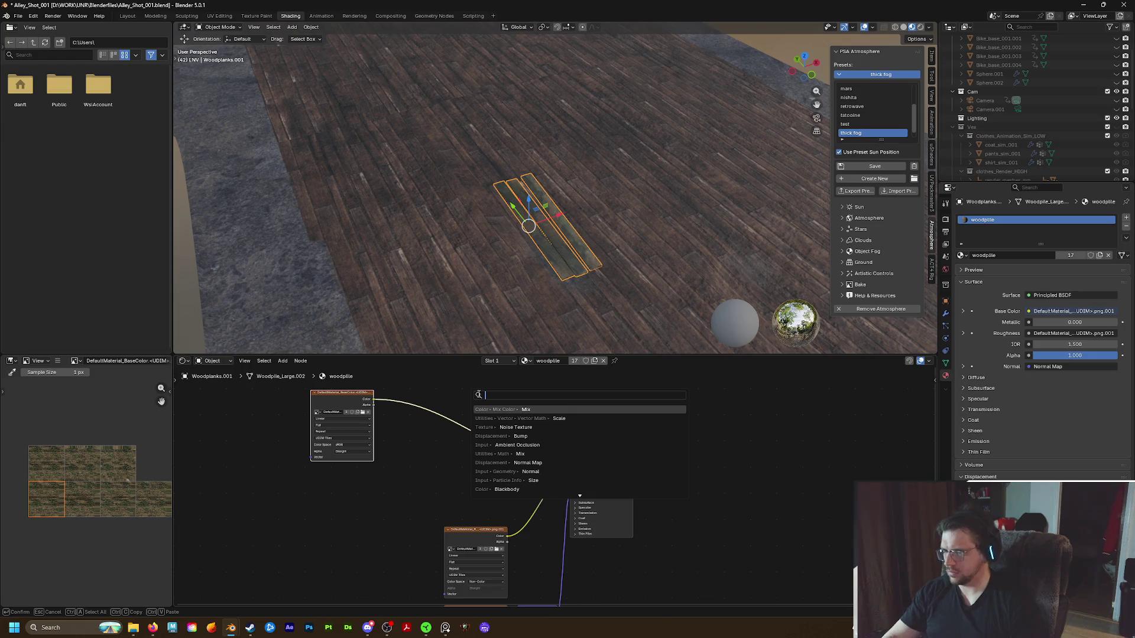
key("Return")
left_click(466, 420)
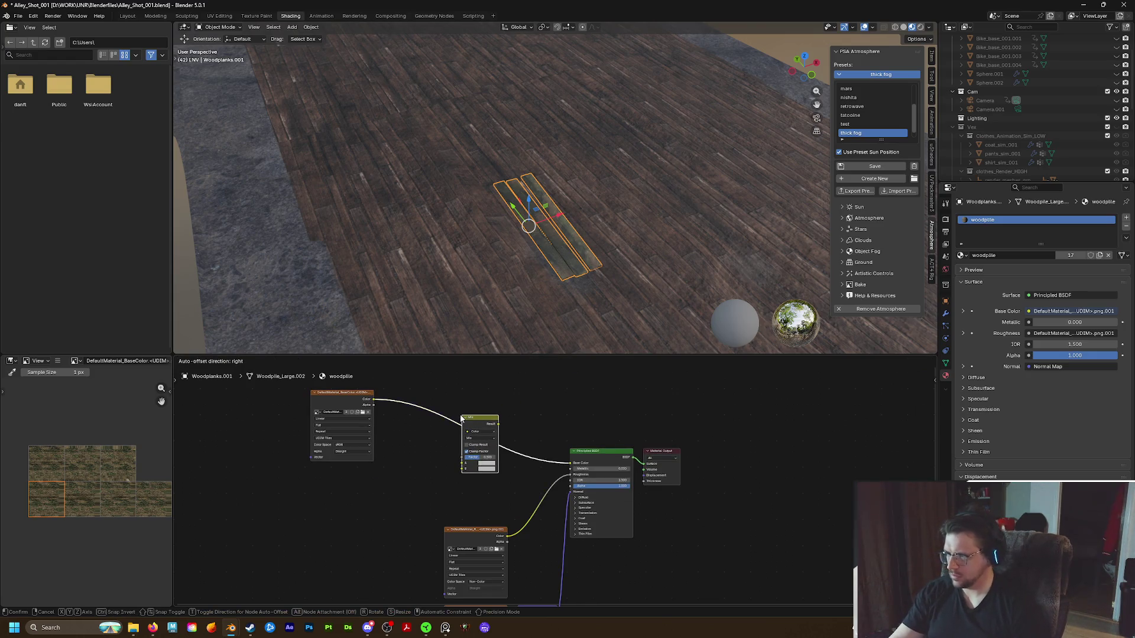
scroll(491, 441, "up", 2)
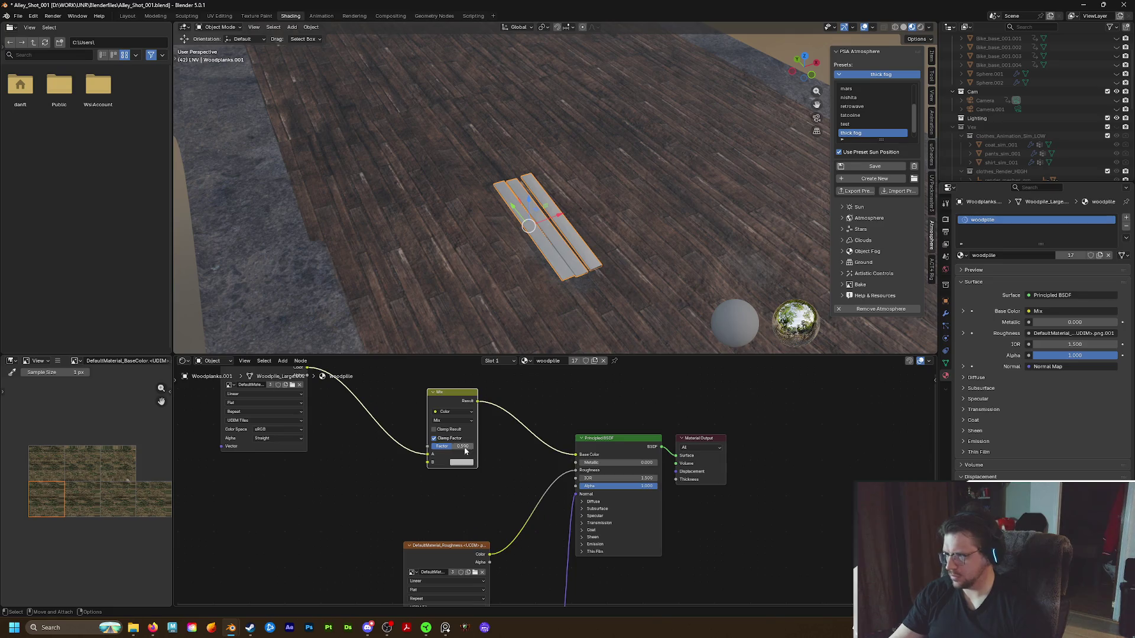
Raise the Mix factor and sample a dark grey tint colour for the planks from the viewport
left_click_drag(453, 451, 461, 452)
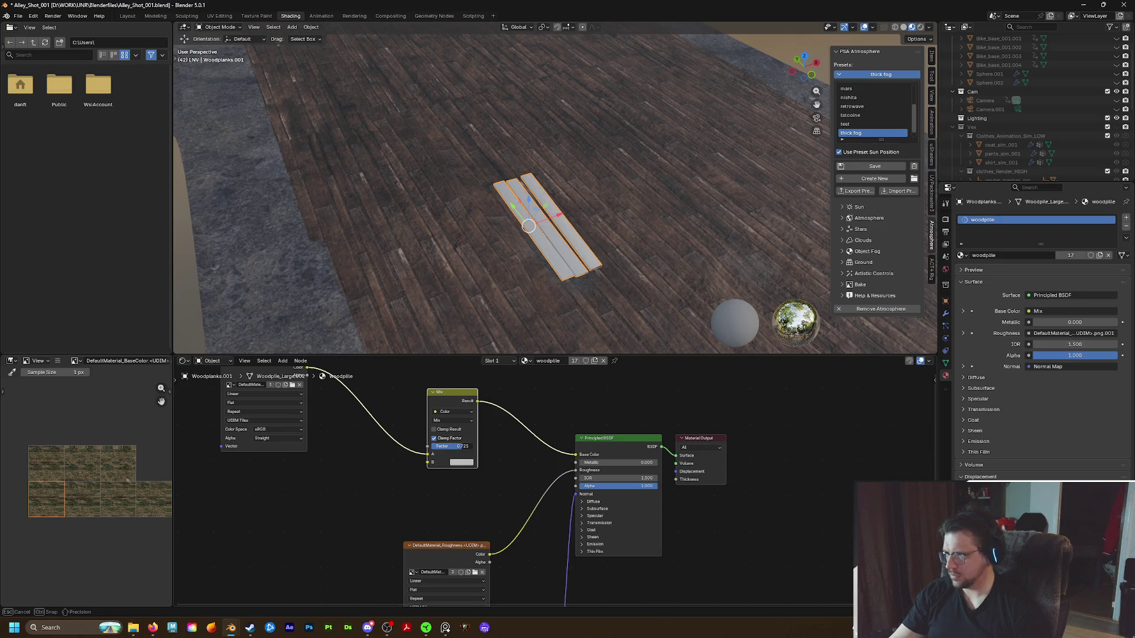
left_click(461, 463)
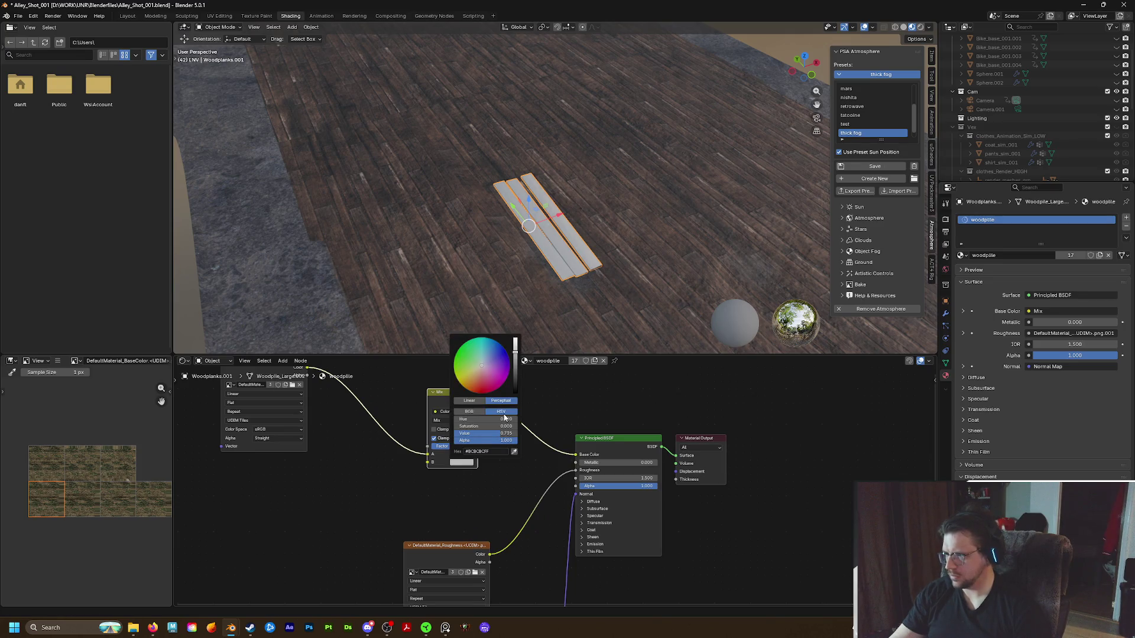
left_click(514, 451)
left_click(488, 279)
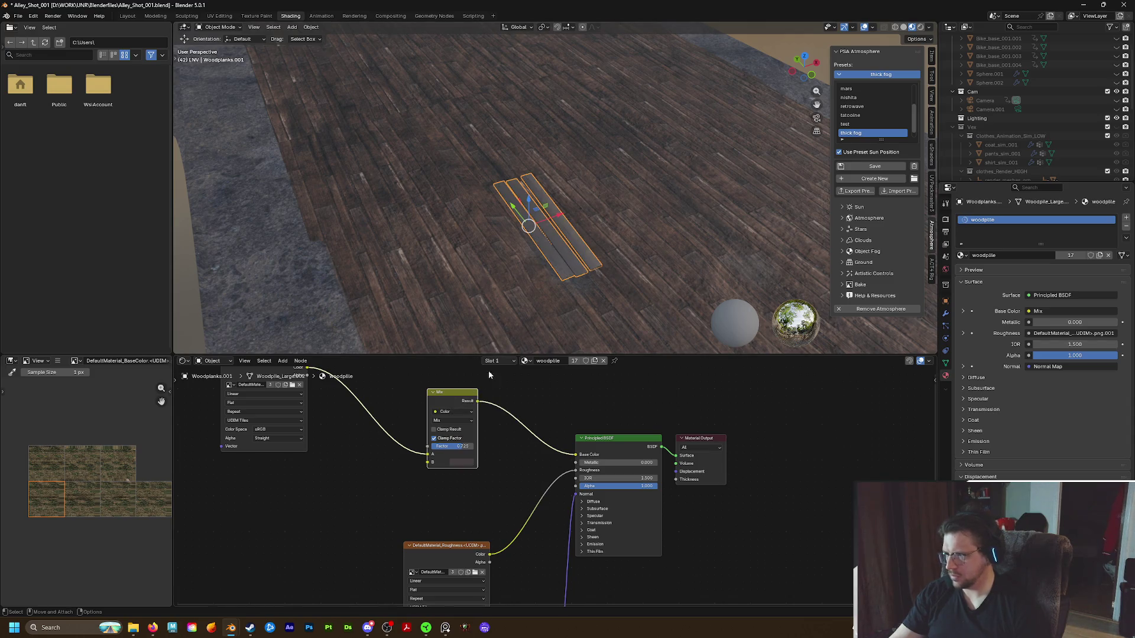
scroll(529, 273, "up", 6)
middle_click_drag(511, 294, 532, 261)
scroll(544, 264, "down", 3)
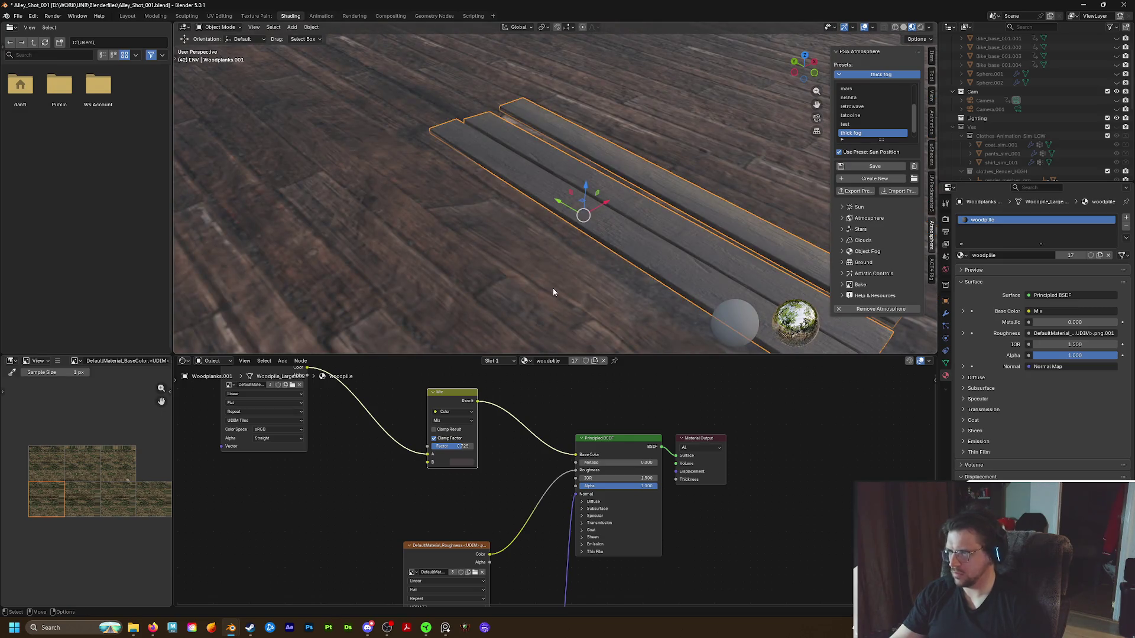
left_click_drag(448, 446, 457, 446)
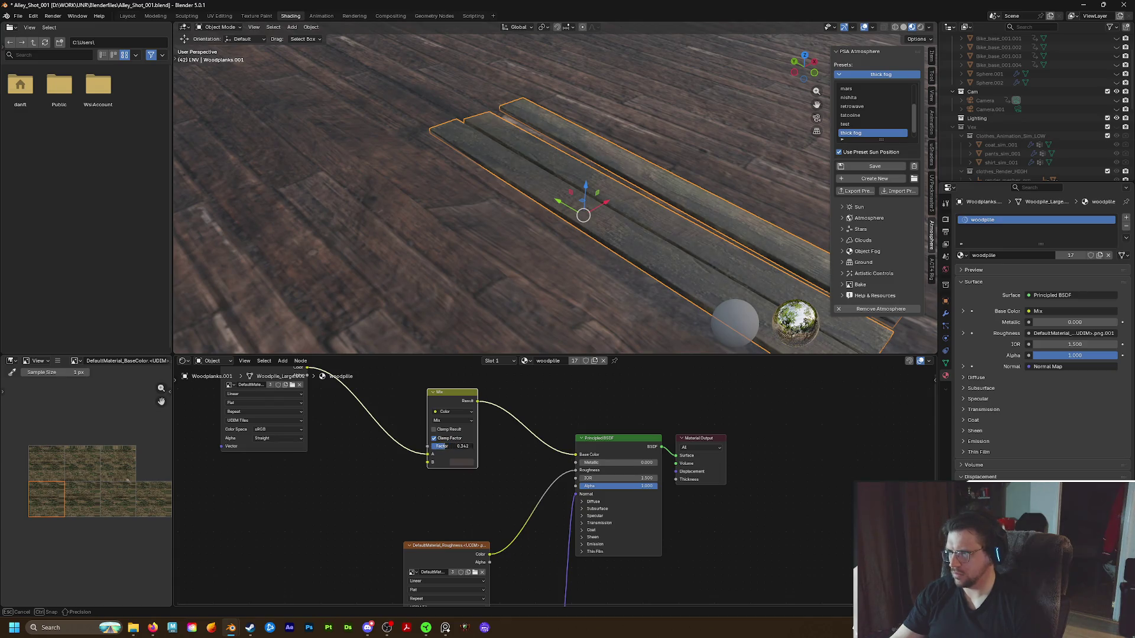
middle_click_drag(494, 224, 501, 232)
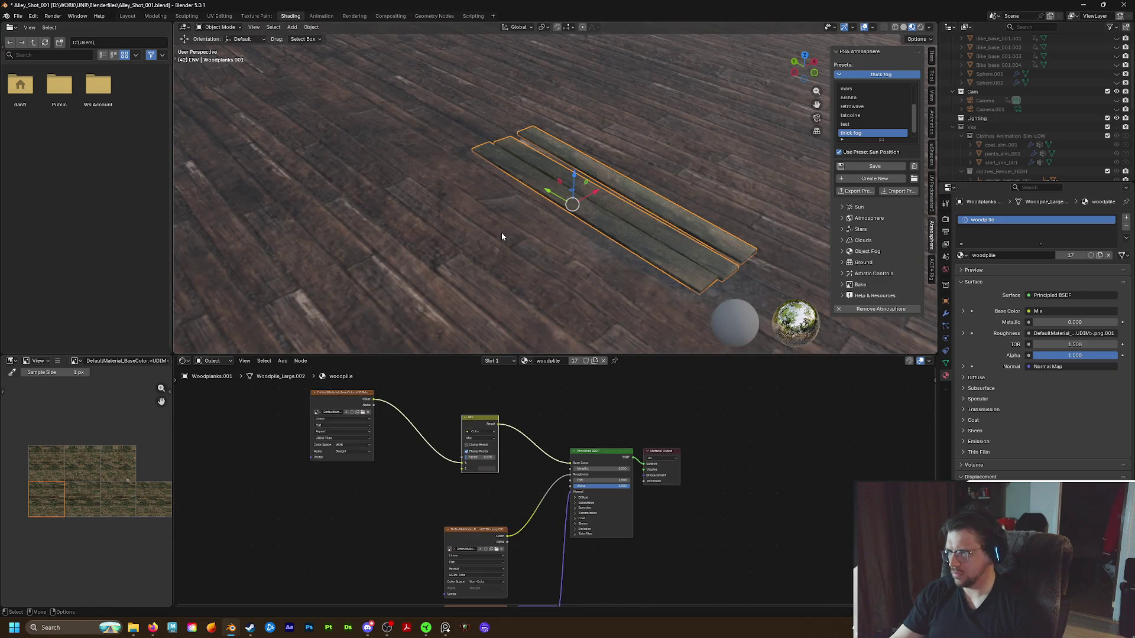
scroll(532, 239, "up", 5)
Rewire the wood texture into the Mix node's A input for the selected planks
key("KP_Decimal")
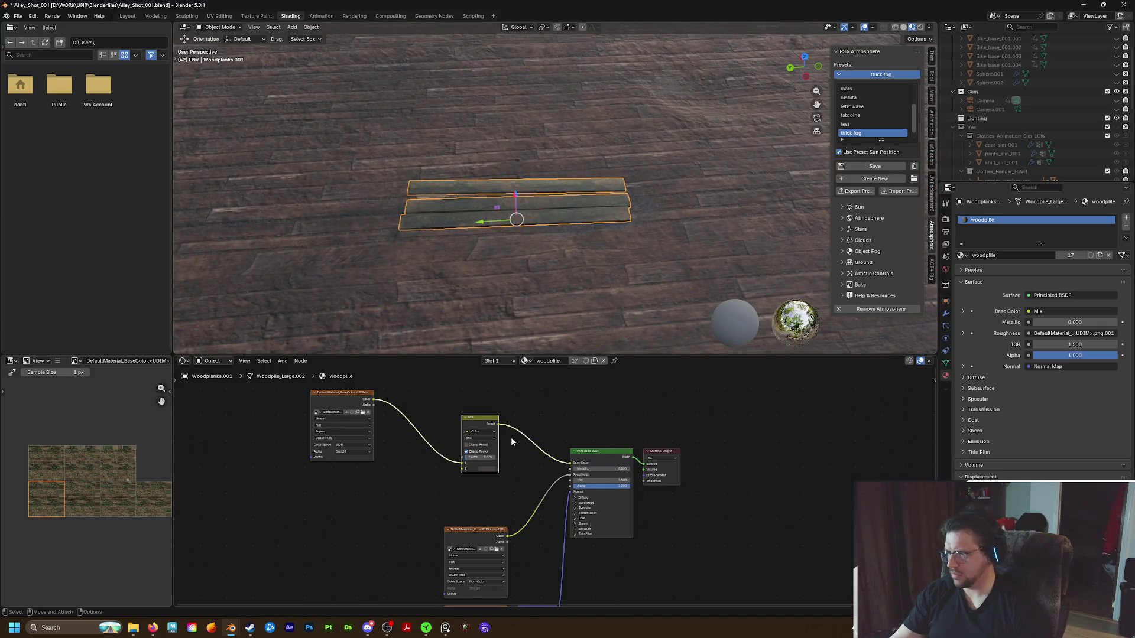
scroll(511, 441, "up", 3)
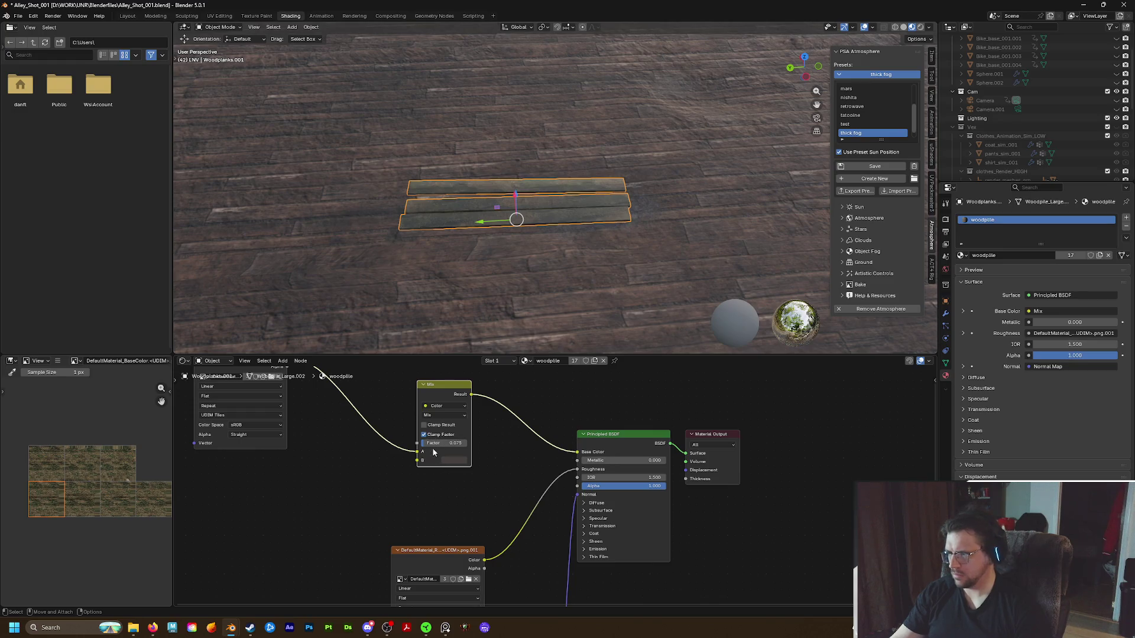
left_click_drag(417, 458, 418, 453)
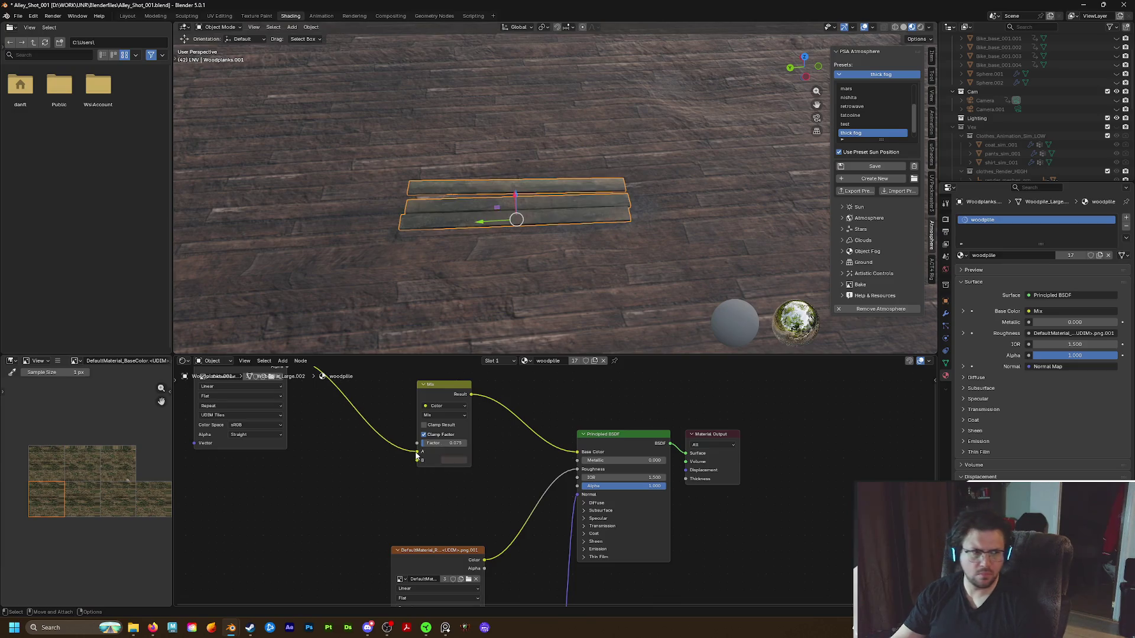
scroll(452, 266, "down", 4)
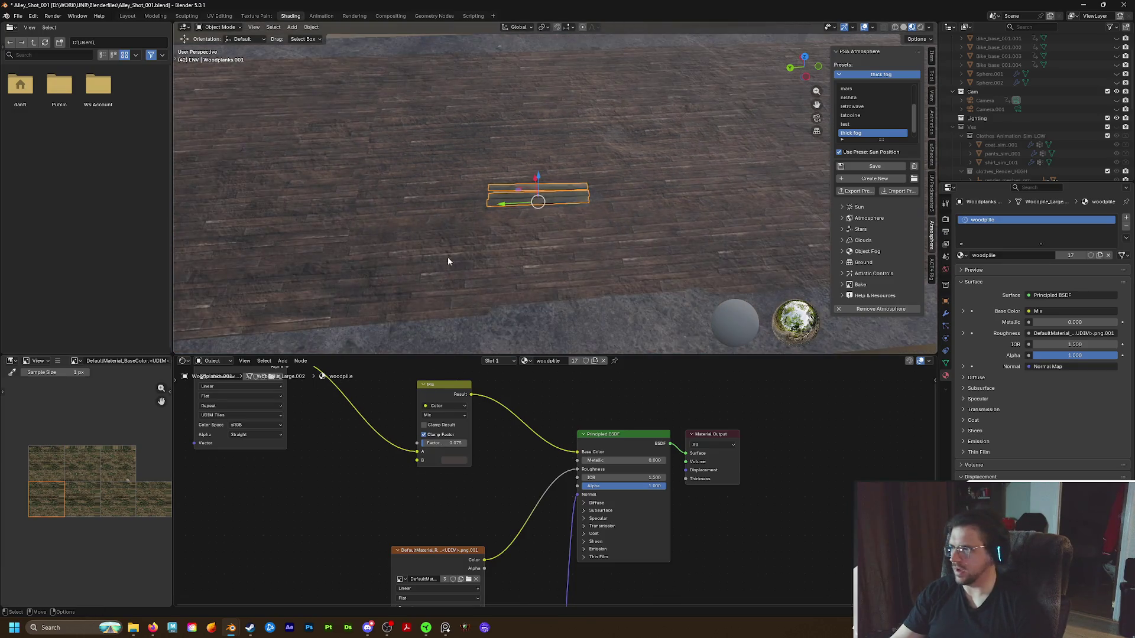
mouse_move(466, 251)
middle_mouse_down()
mouse_move(427, 240)
mouse_move(519, 180)
mouse_move(506, 324)
middle_mouse_up()
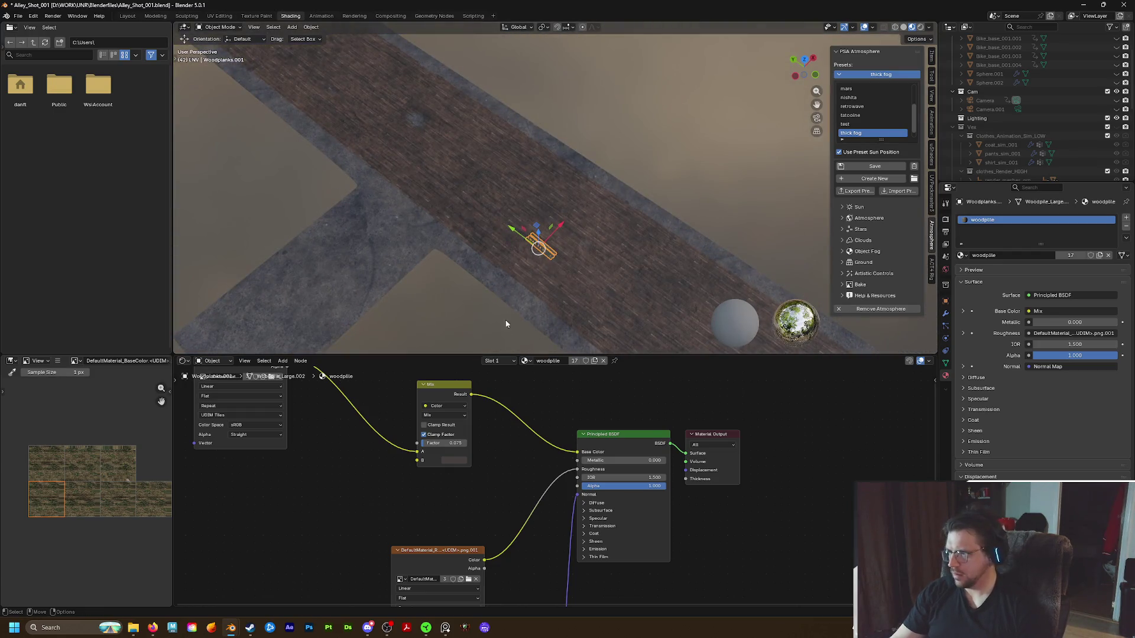
Darken the Mix node's second colour so the planks read darker, then save the blend file
left_click(454, 460)
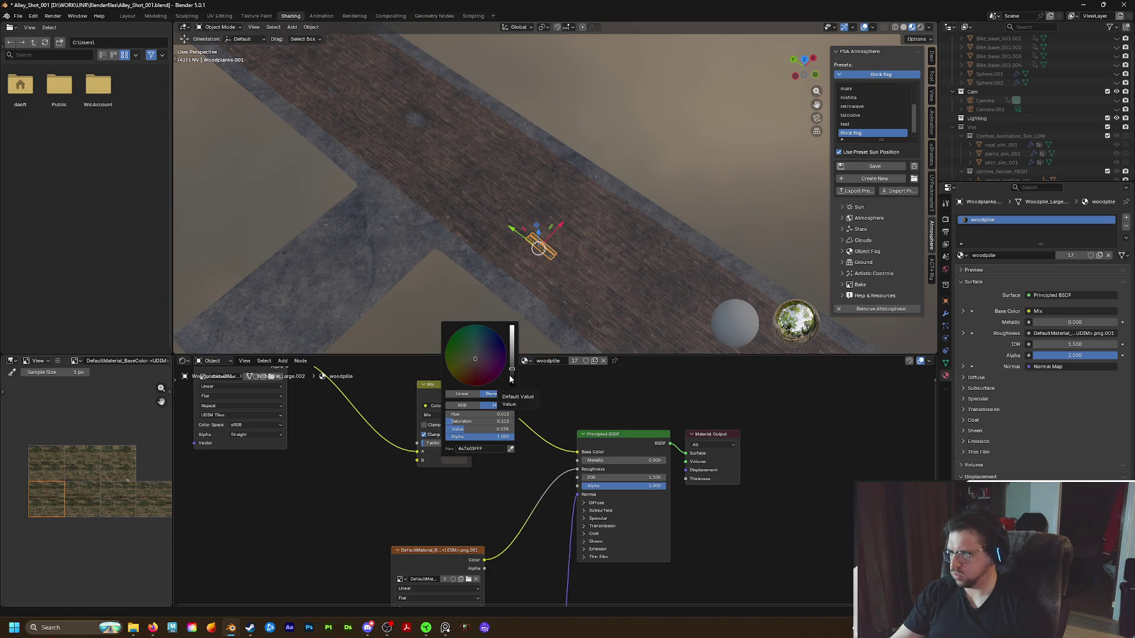
left_click_drag(511, 377, 512, 384)
scroll(539, 276, "up", 3)
mouse_move(539, 276)
middle_mouse_down()
mouse_move(510, 249)
mouse_move(452, 234)
mouse_move(426, 286)
mouse_move(356, 211)
middle_mouse_up()
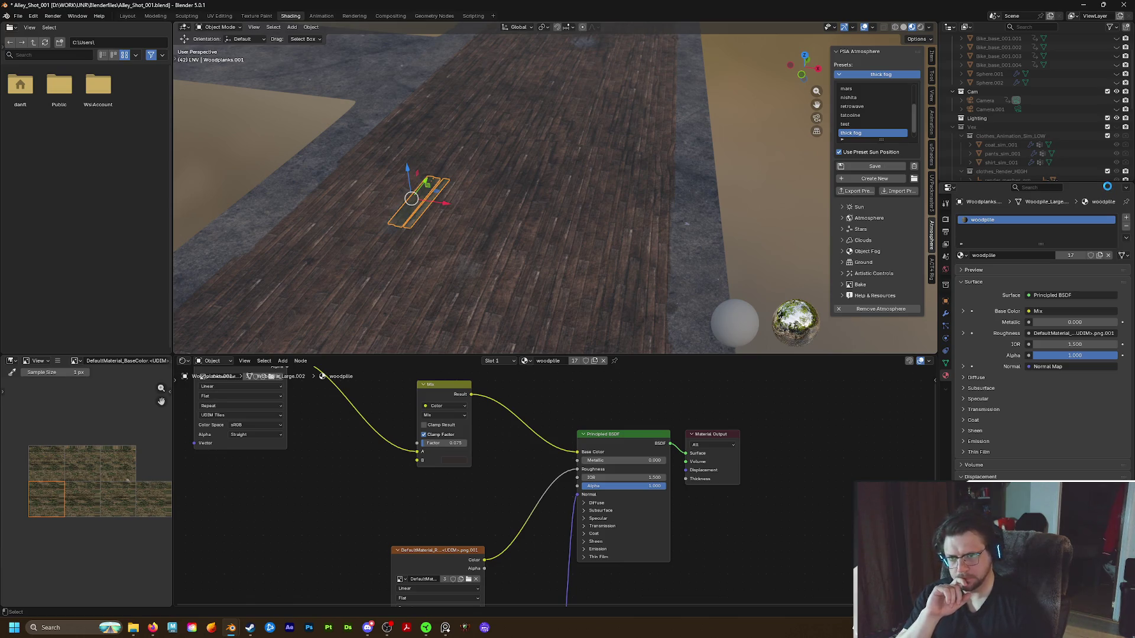
key("ctrl+s")
In the Layout workspace, unhide the alley buildings and motorcycle and deselect everything
mouse_move(727, 213)
middle_mouse_down()
mouse_move(684, 230)
mouse_move(595, 197)
mouse_move(628, 160)
mouse_move(622, 175)
middle_mouse_up()
scroll(684, 231, "down", 2)
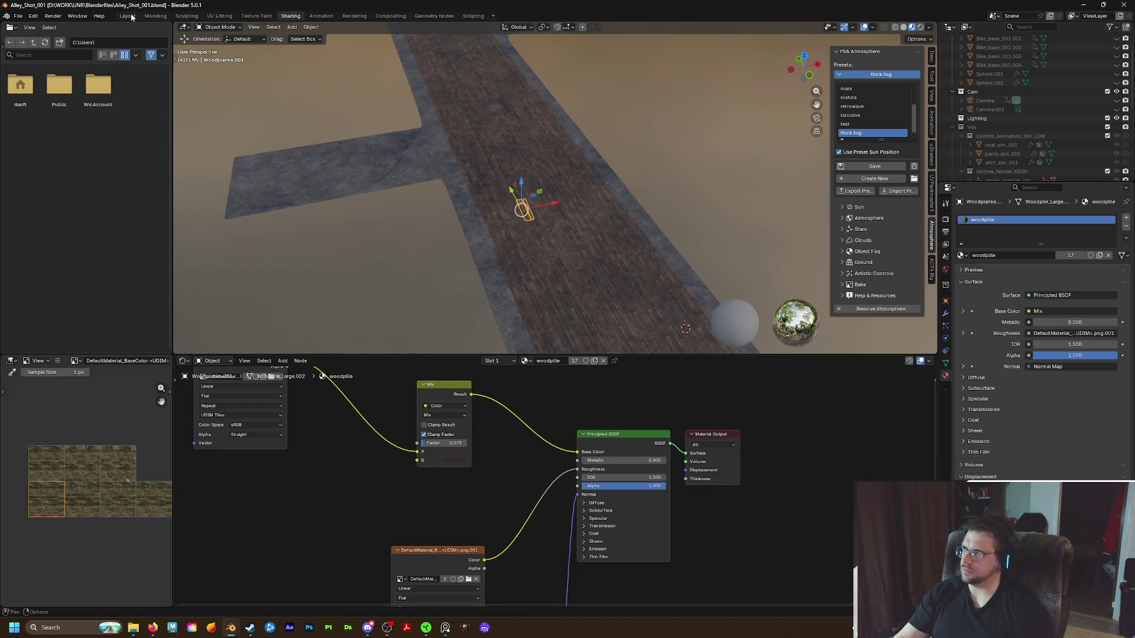
left_click(128, 16)
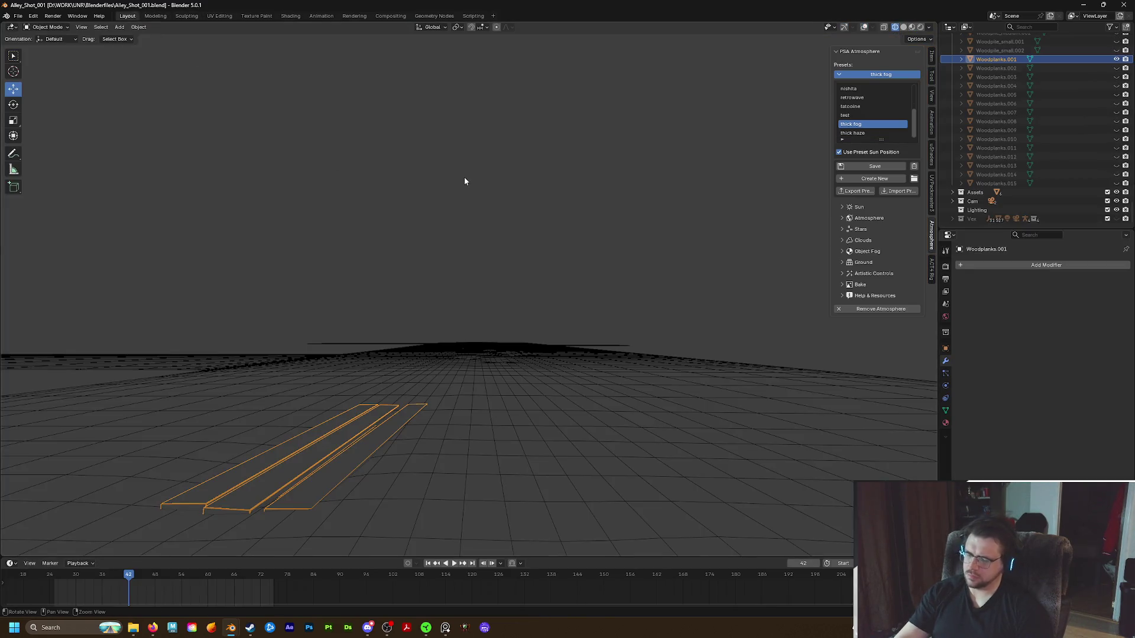
key("alt+h")
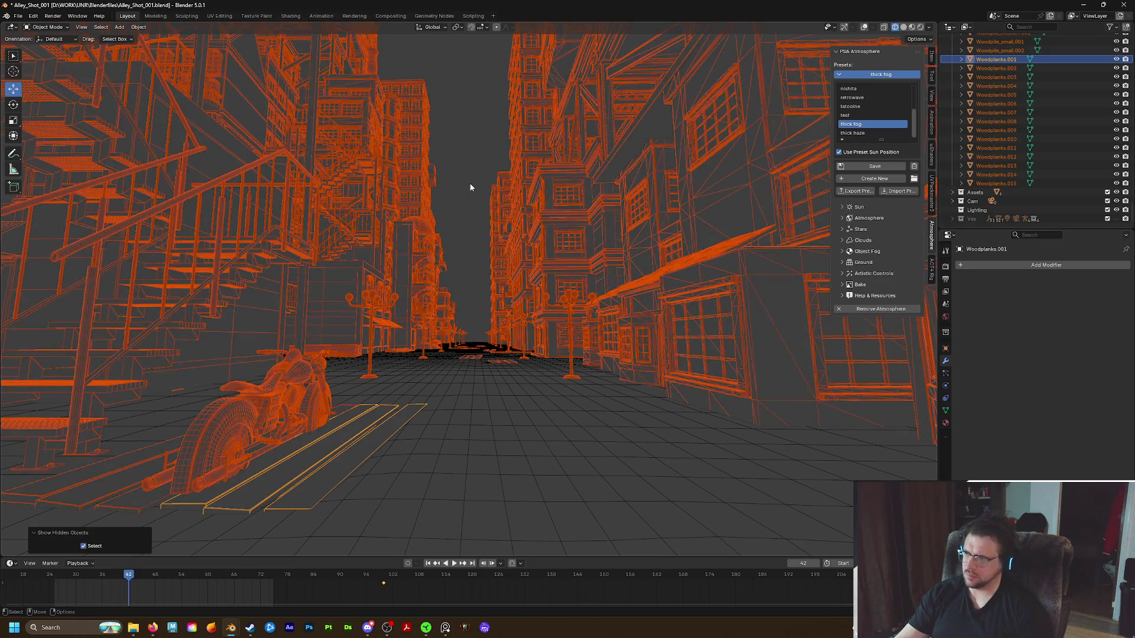
key("alt+a")
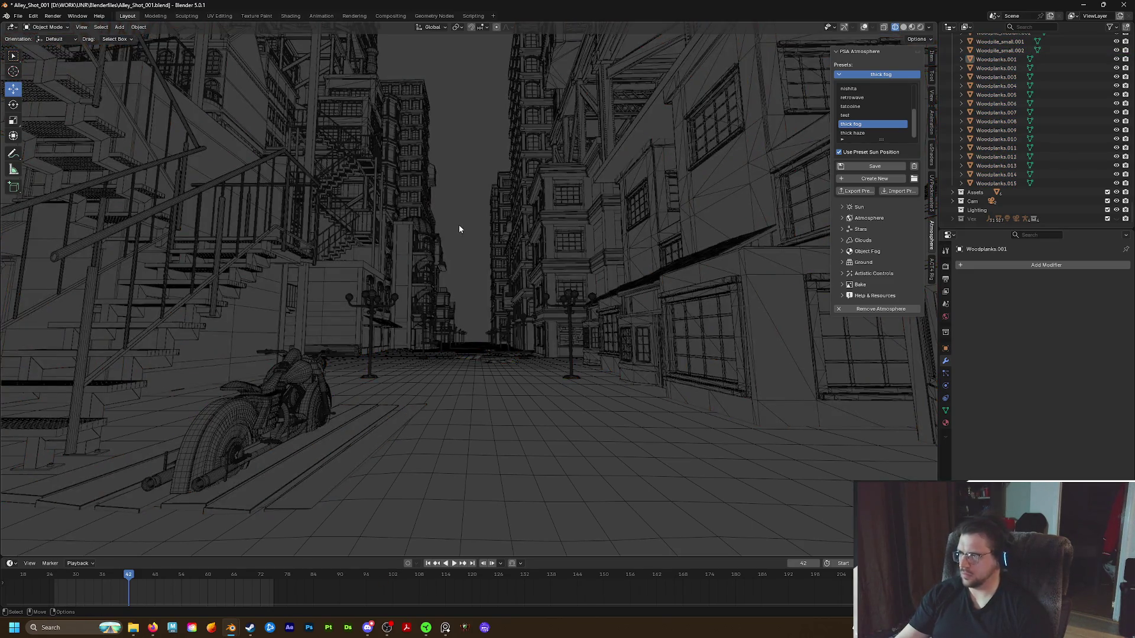
scroll(460, 221, "up", 4)
scroll(468, 281, "up", 3)
scroll(467, 284, "up", 3)
scroll(467, 288, "up", 3)
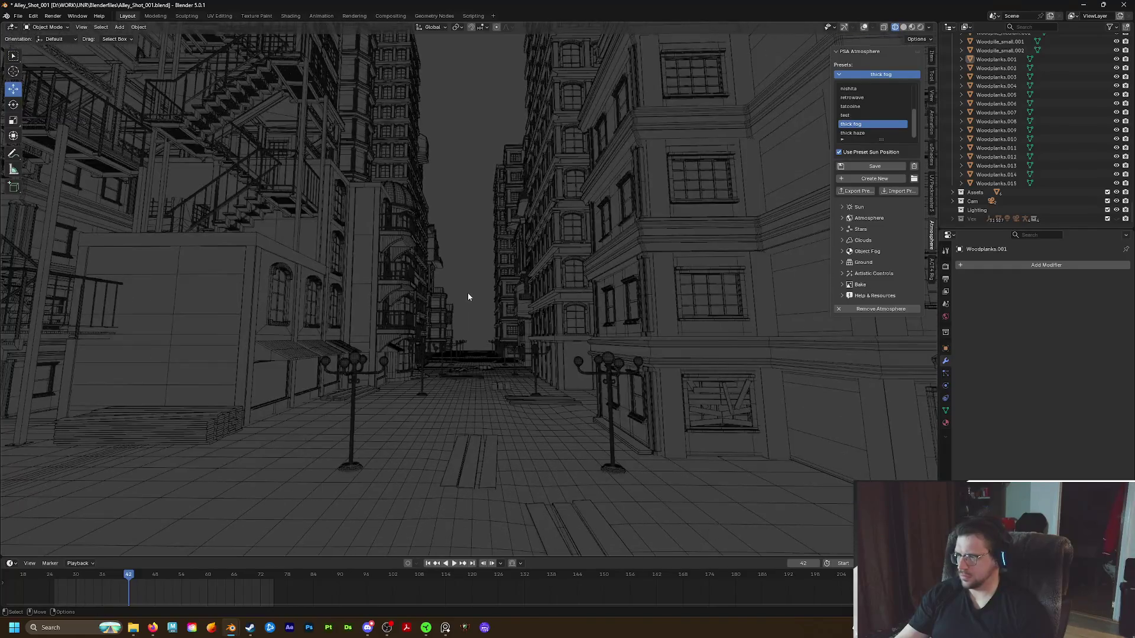
scroll(468, 293, "up", 2)
Orbit to a street-level view down the alley behind the motorcycle
mouse_move(471, 293)
middle_mouse_down()
mouse_move(584, 363)
mouse_move(456, 292)
middle_mouse_up()
scroll(393, 208, "up", 3)
scroll(399, 172, "up", 3)
scroll(380, 164, "up", 2)
mouse_move(380, 160)
middle_mouse_down()
mouse_move(395, 178)
mouse_move(389, 223)
middle_mouse_up()
scroll(432, 203, "down", 4)
scroll(382, 198, "up", 3)
scroll(389, 227, "down", 3)
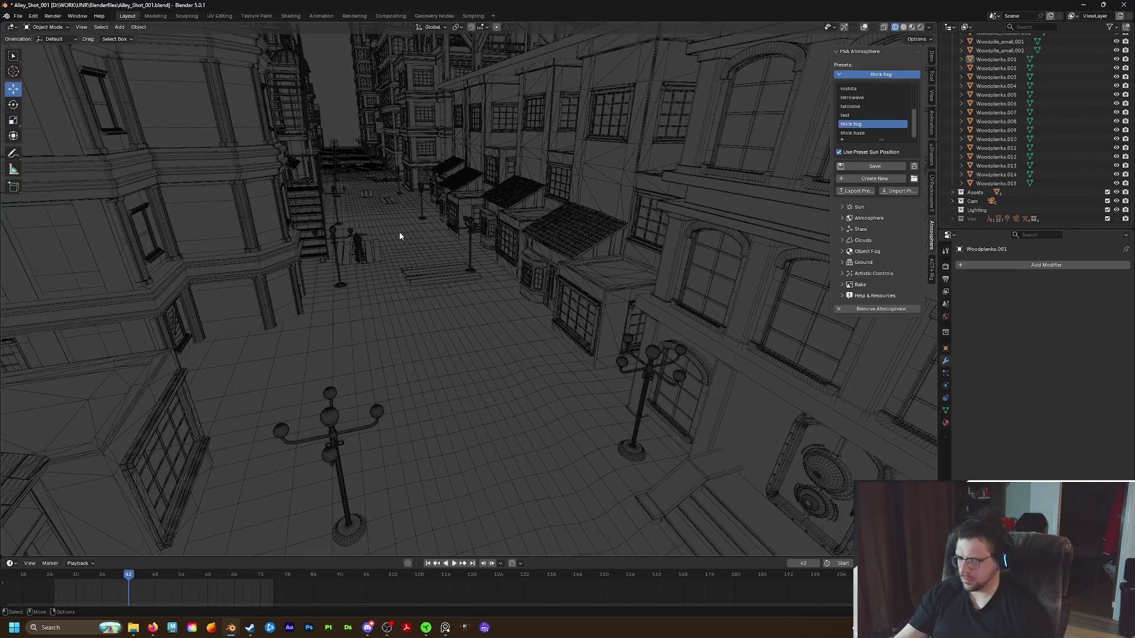
scroll(397, 236, "up", 3)
scroll(417, 237, "up", 4)
scroll(535, 291, "down", 2)
scroll(551, 303, "down", 2)
mouse_move(535, 280)
middle_mouse_down()
mouse_move(522, 368)
mouse_move(545, 352)
mouse_move(692, 354)
mouse_move(464, 272)
mouse_move(454, 294)
middle_mouse_up()
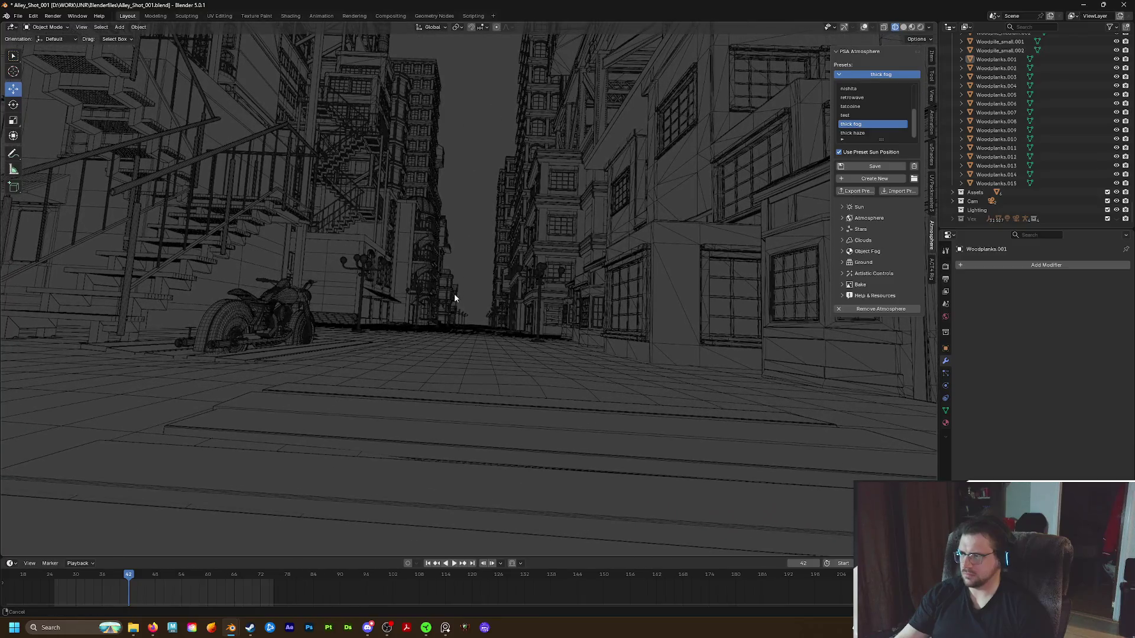
Select Camera.001 and align it to the current street-level alley view
left_click(960, 204)
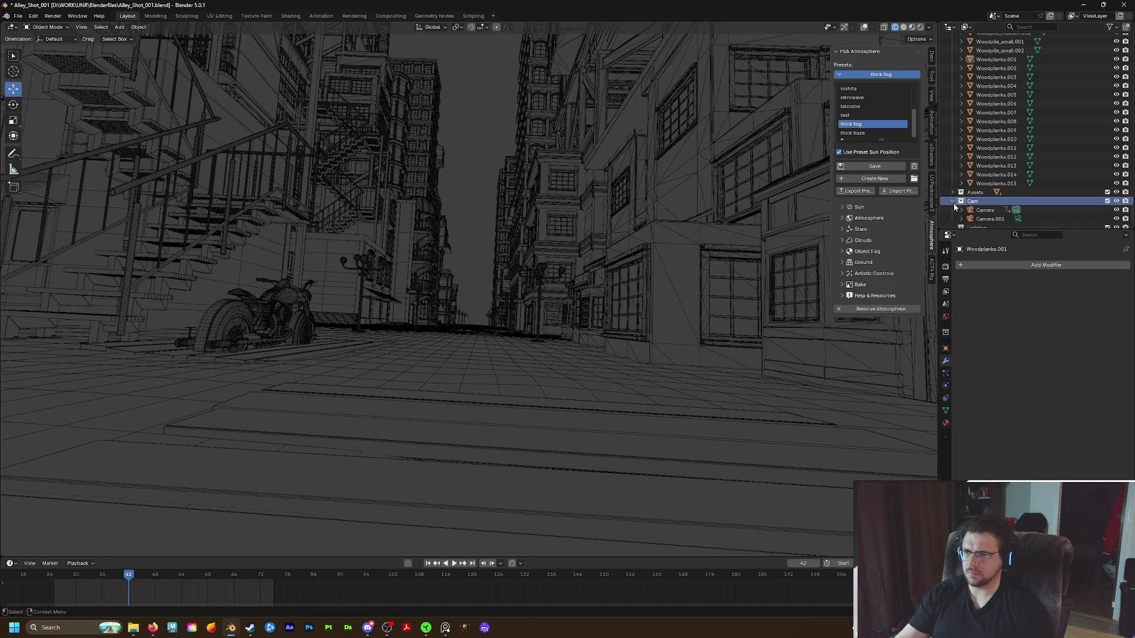
left_click(990, 219)
left_click(1017, 218)
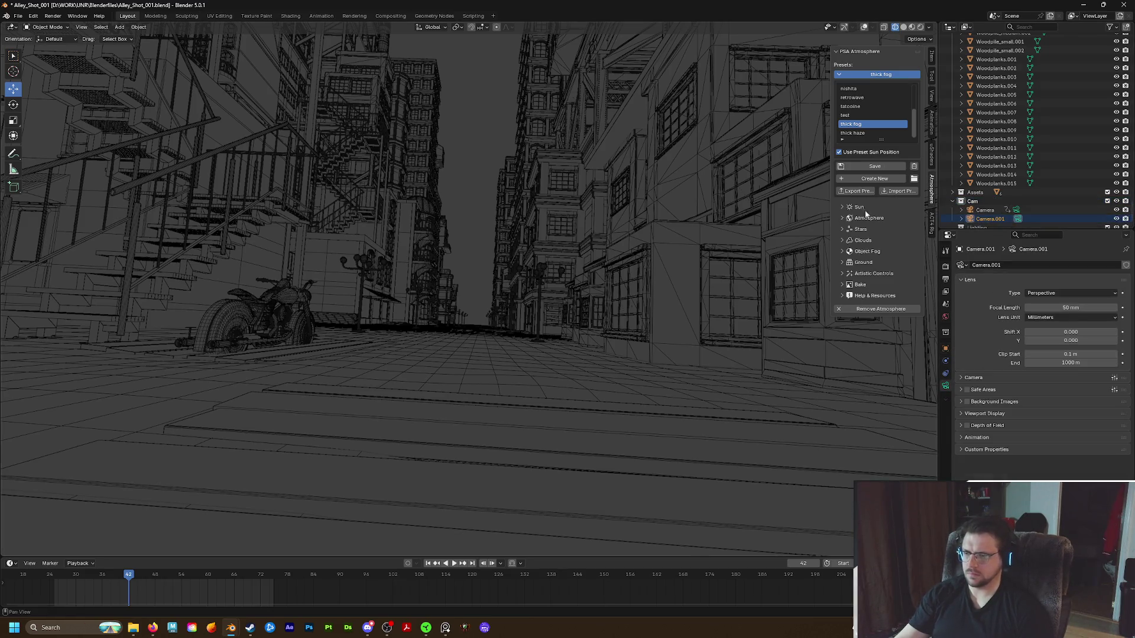
left_click(82, 26)
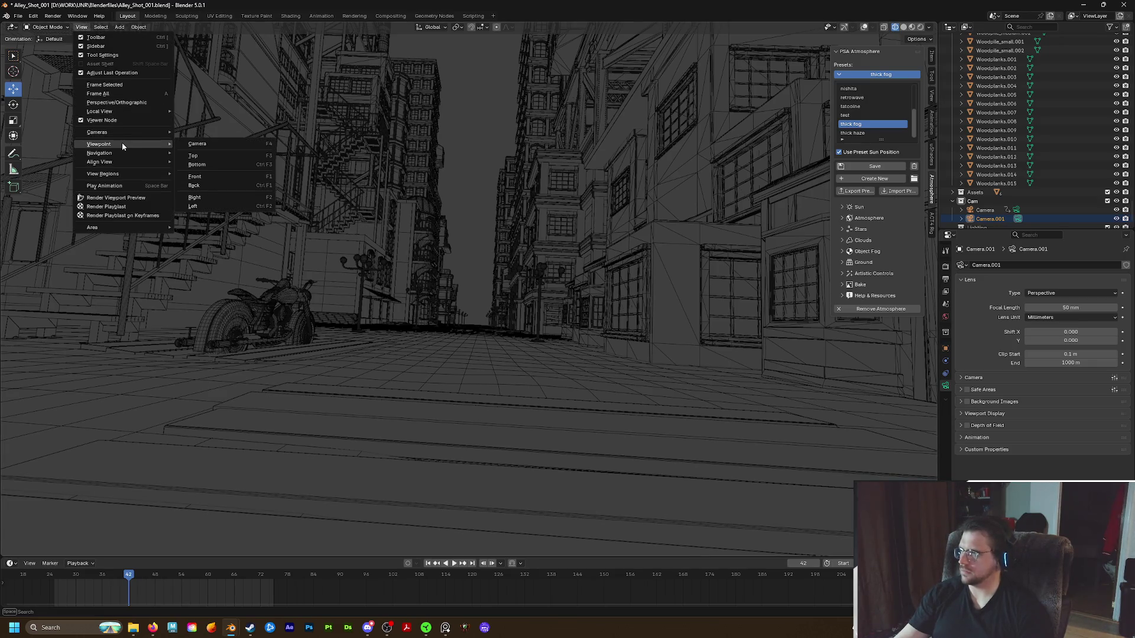
mouse_move(99, 162)
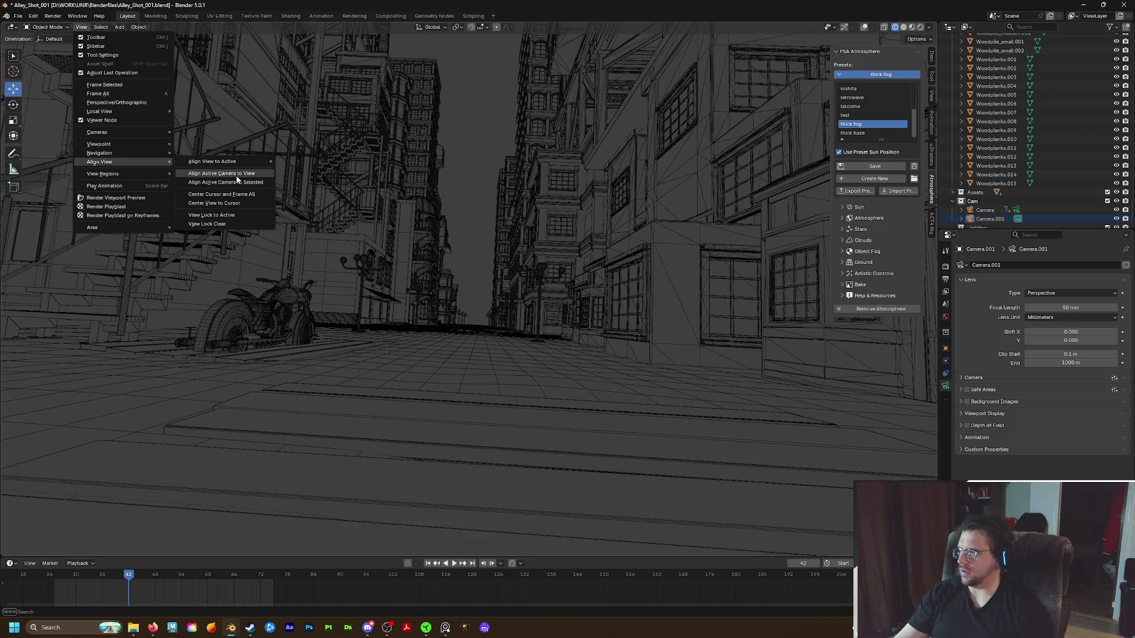
left_click(236, 175)
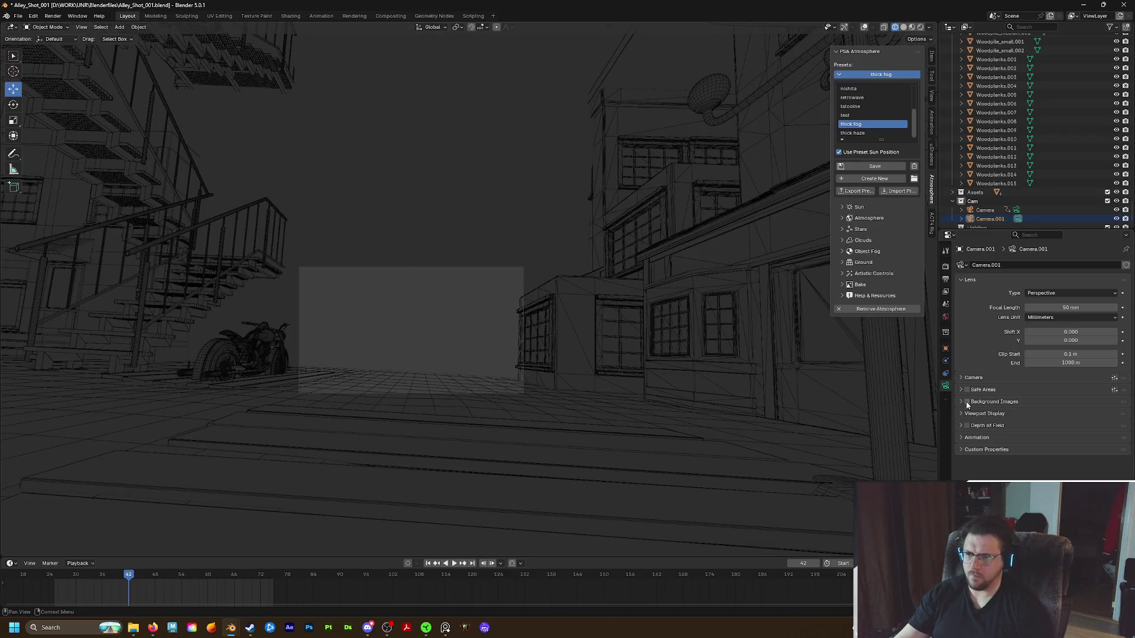
Raise Camera.001's clip end to 10000 m to reveal the distant buildings
left_click(1038, 362)
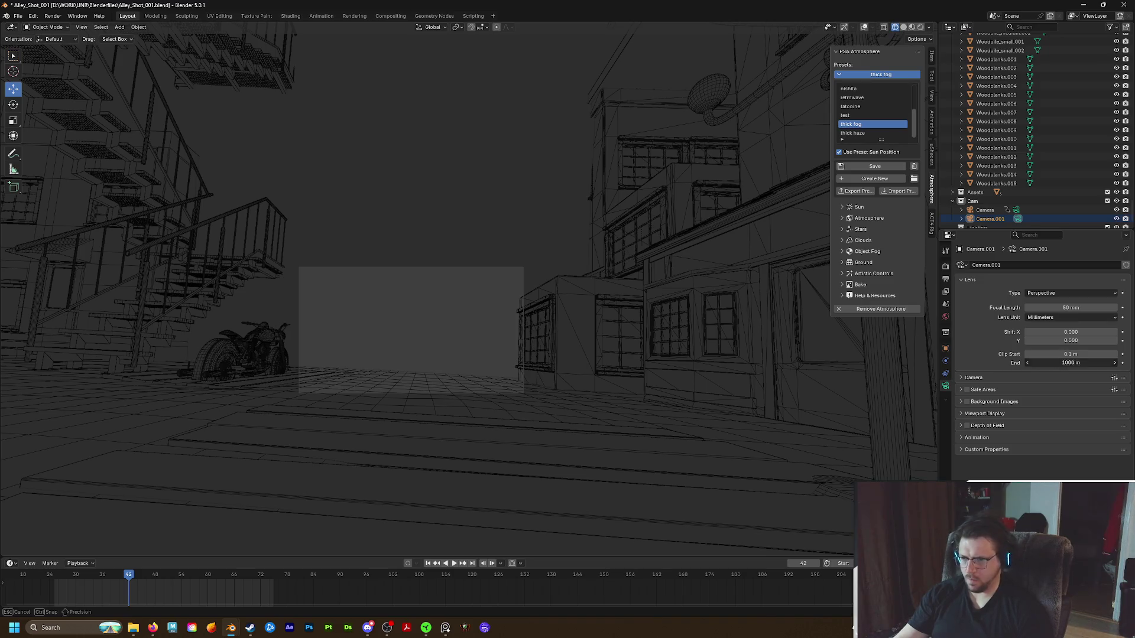
type("10000")
key("Return")
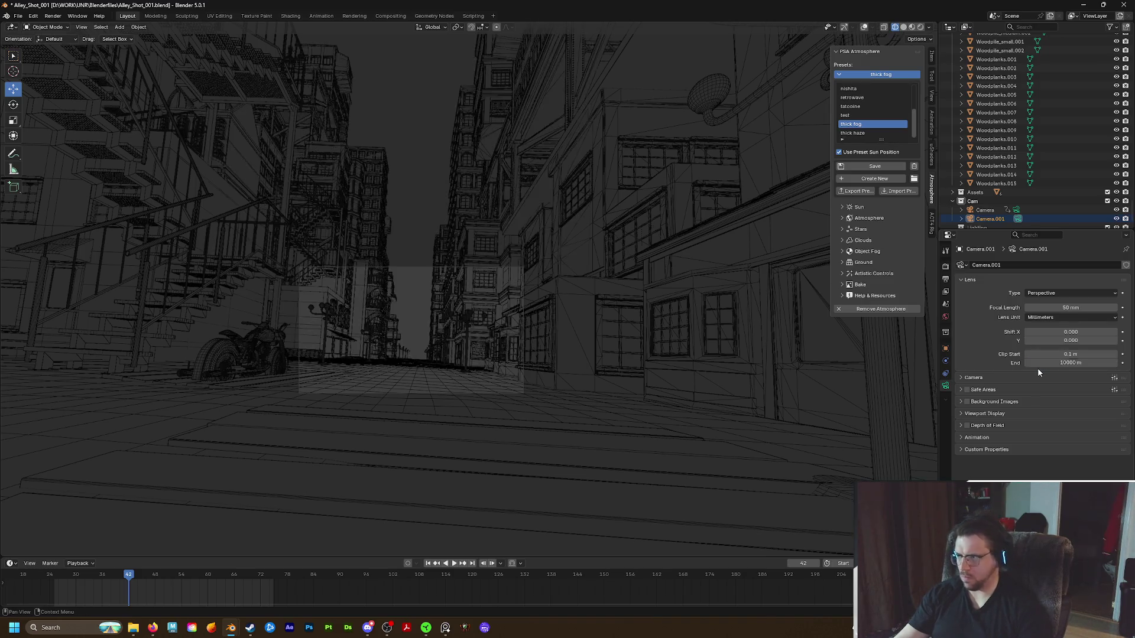
scroll(464, 285, "up", 2)
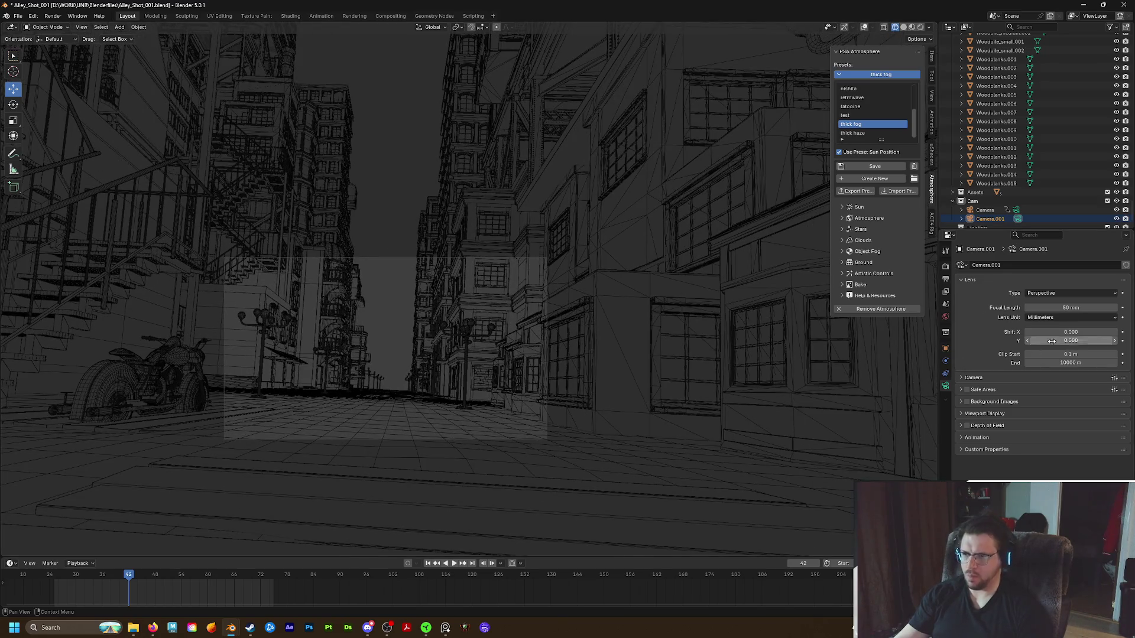
Widen Camera.001's focal length to about 31 mm and check the street lamp glass material
mouse_move(1070, 308)
left_mouse_down()
mouse_move(1020, 308)
mouse_move(1080, 309)
left_mouse_up()
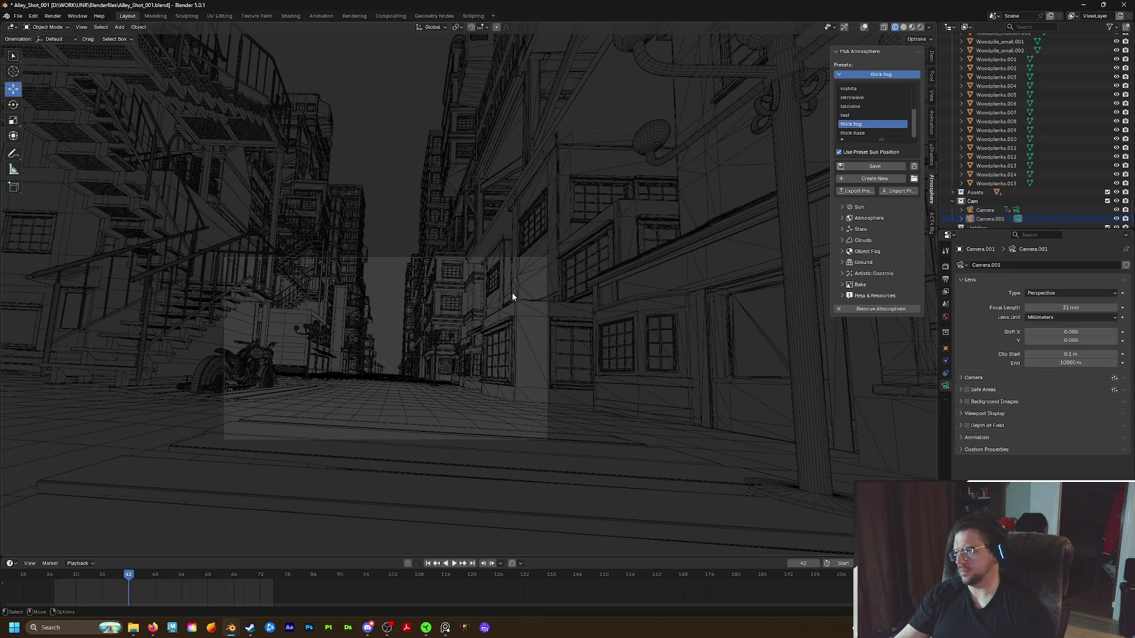
scroll(440, 270, "up", 1)
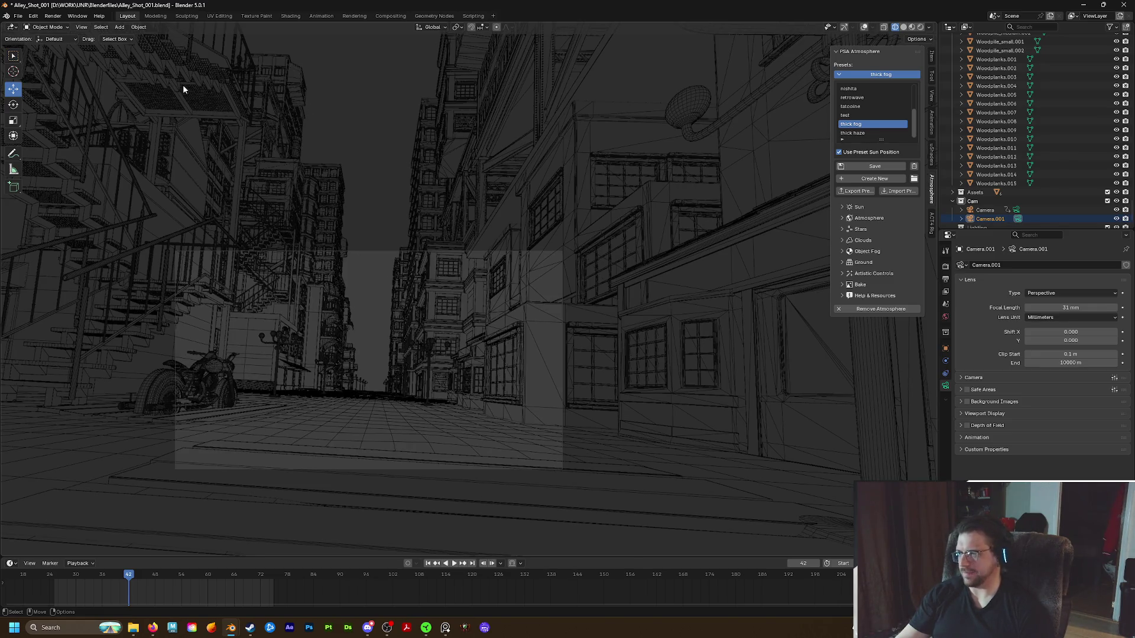
left_click(282, 338)
left_click(946, 422)
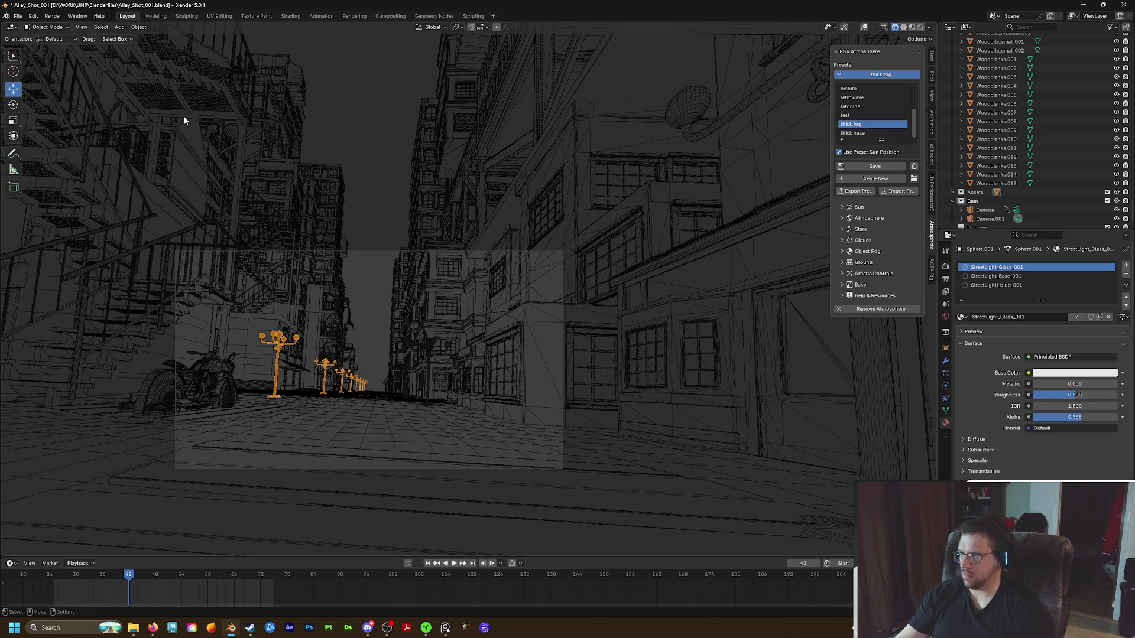
key("alt+a")
Start rendering the alley shot as a still image
left_click(53, 16)
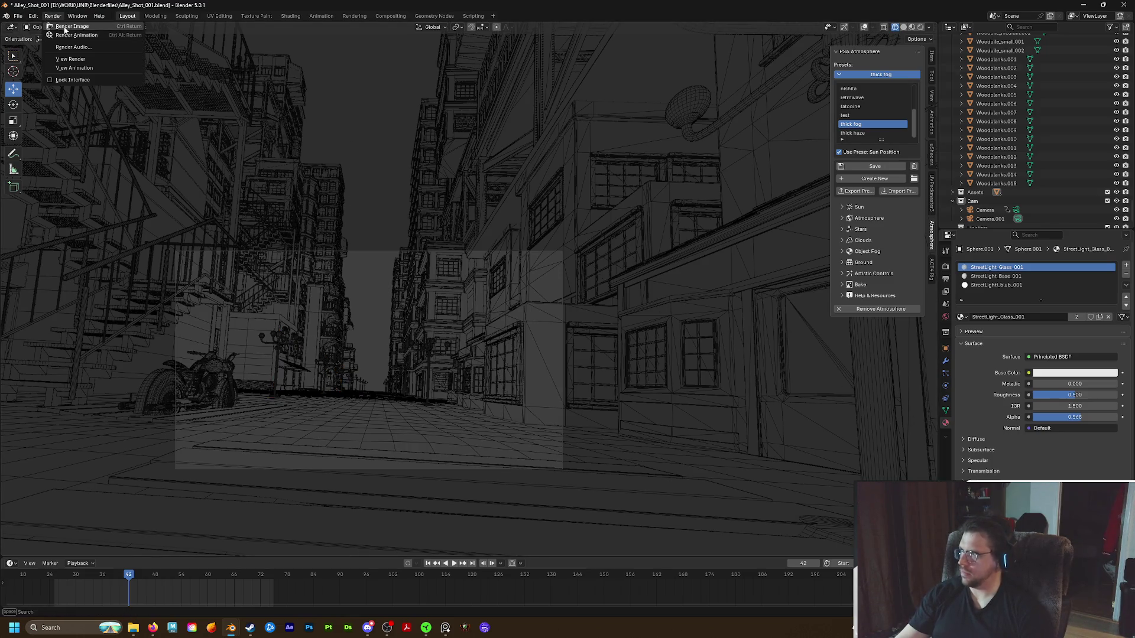
left_click(64, 27)
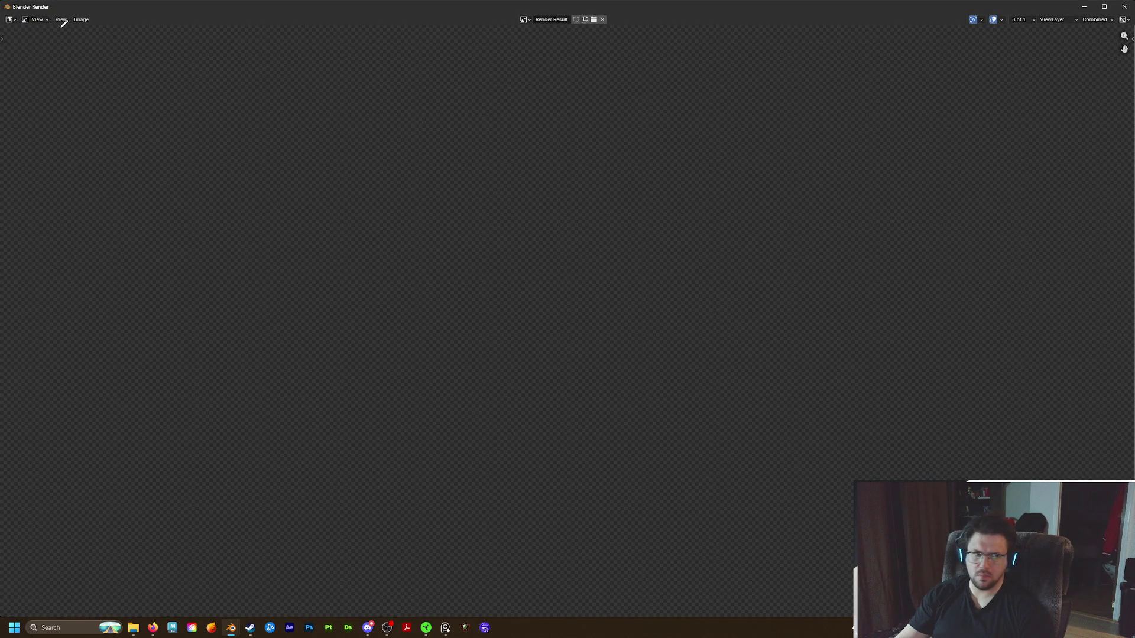
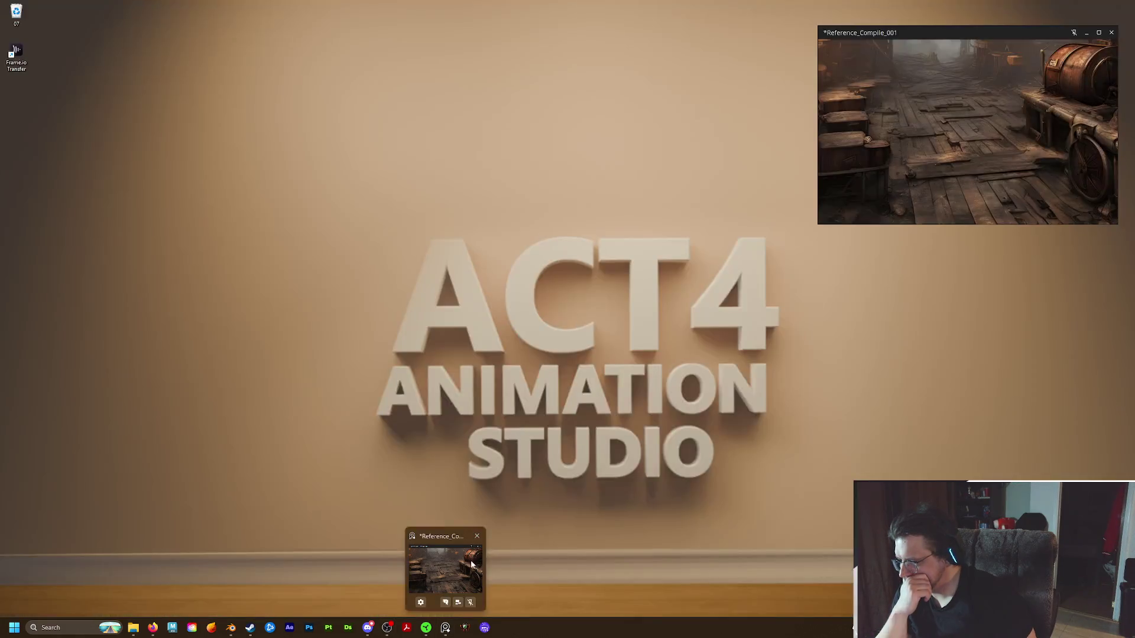
Close the reference image board, saving its changes, then bring the reference back up for comparison
left_click(476, 538)
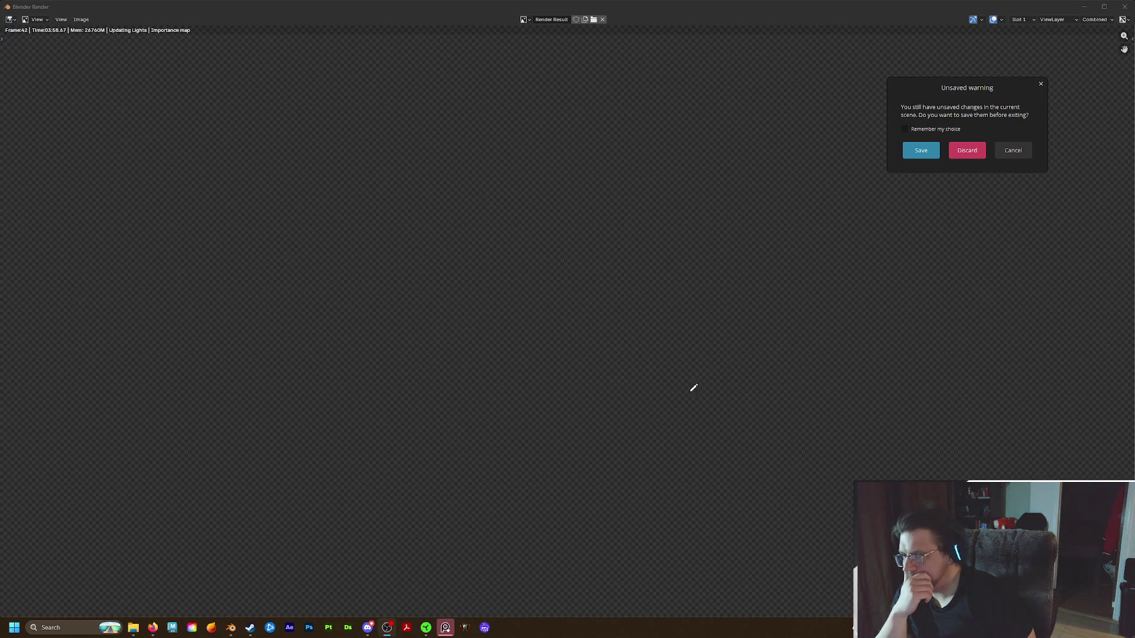
left_click(921, 148)
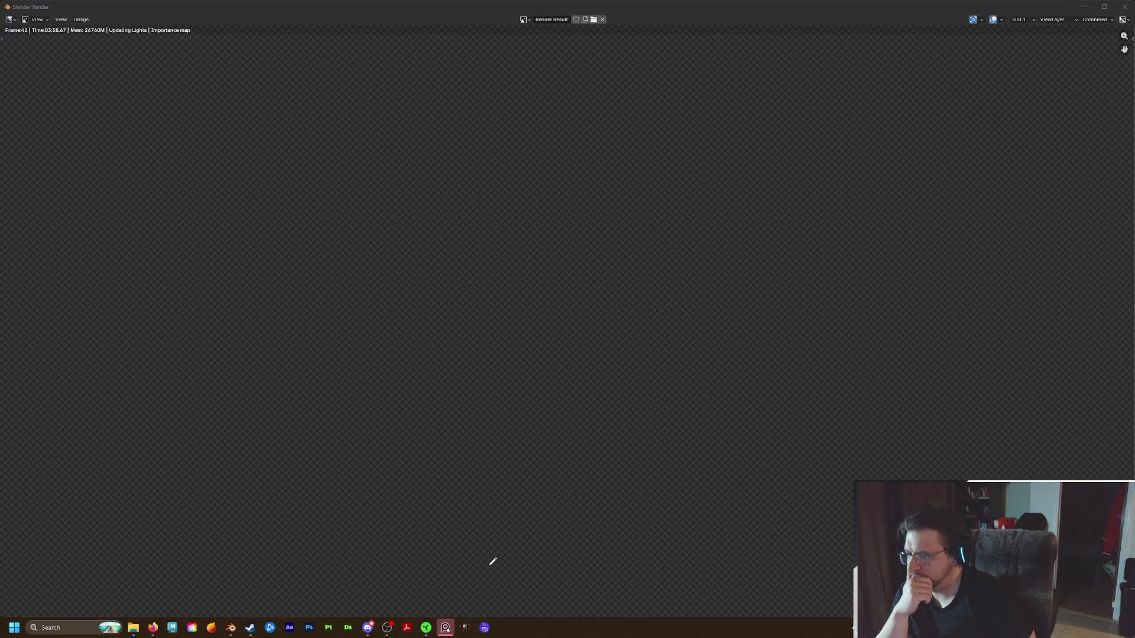
left_click(444, 577)
Return to the in-progress alley render, then close the Blender Render window
left_click(685, 376)
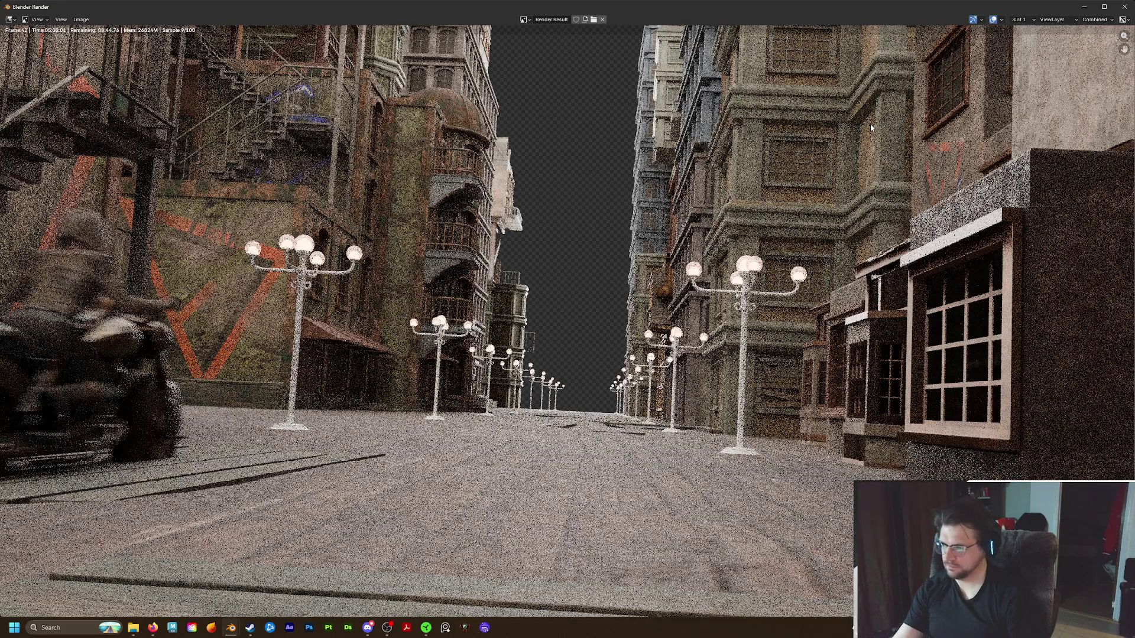
key("F11")
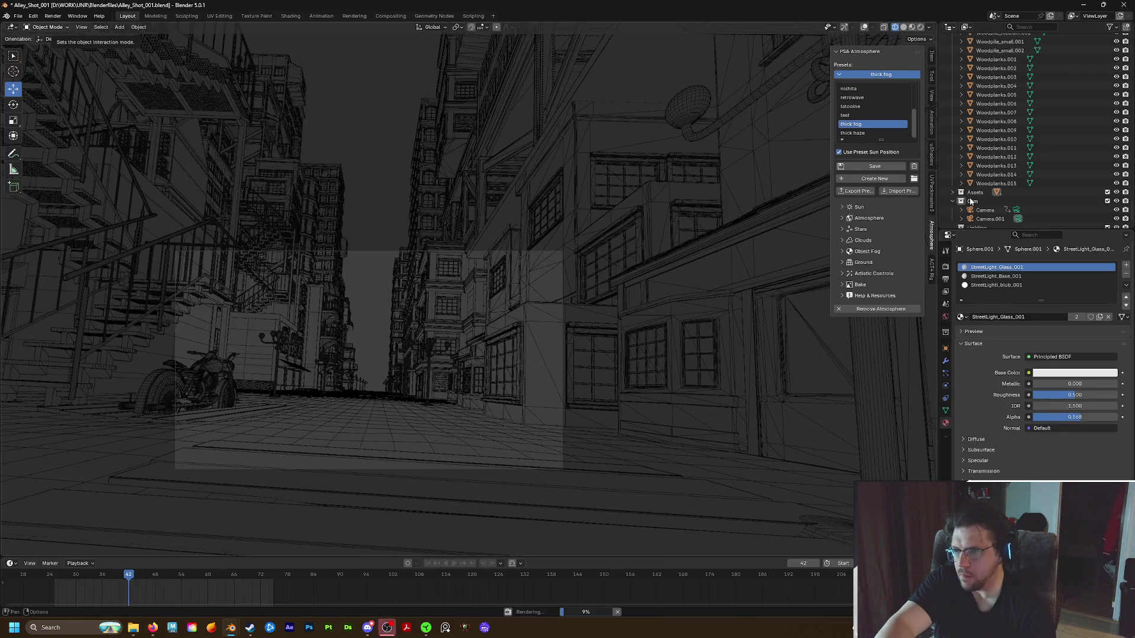
View through Camera.001 and set the viewport Clip End distance in the sidebar View settings
left_click(986, 221)
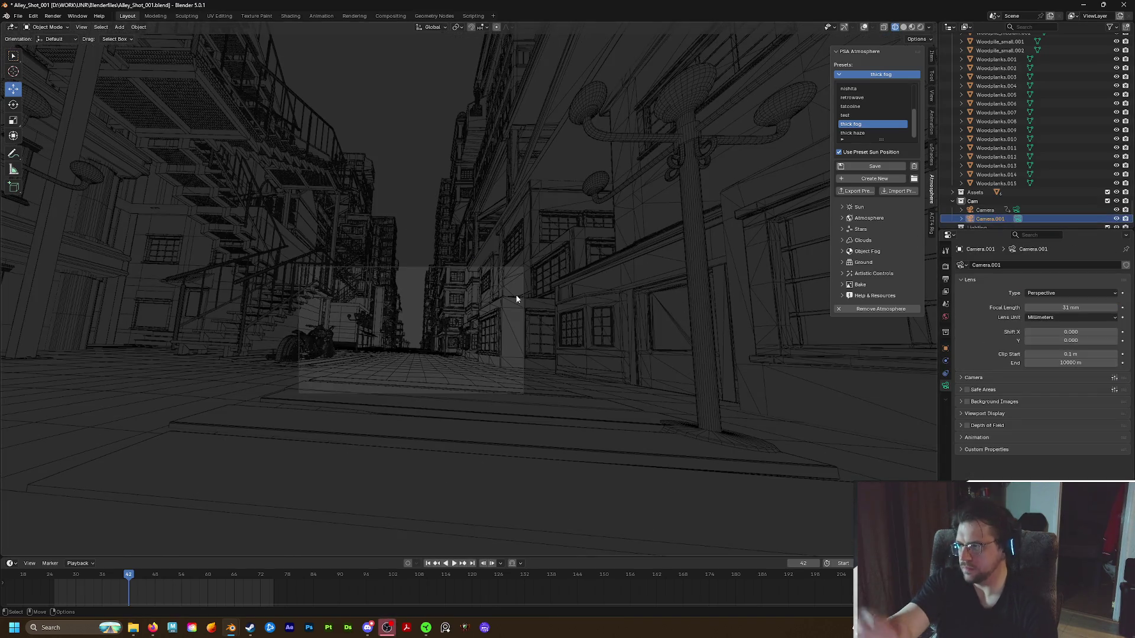
scroll(521, 297, "up", 2)
left_click(932, 101)
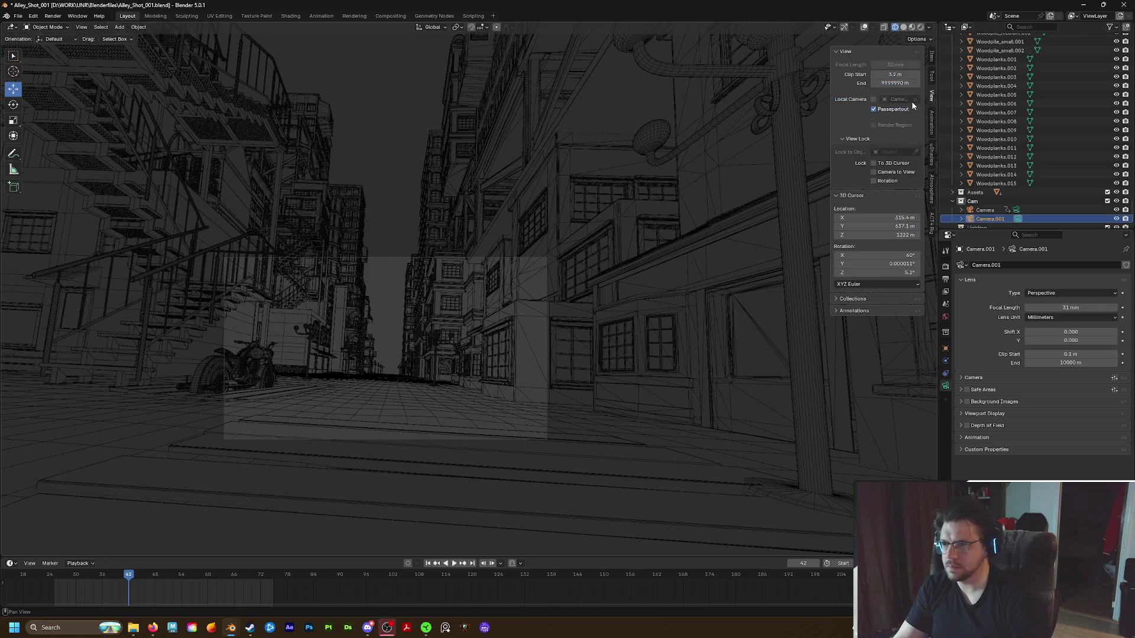
left_click(895, 82)
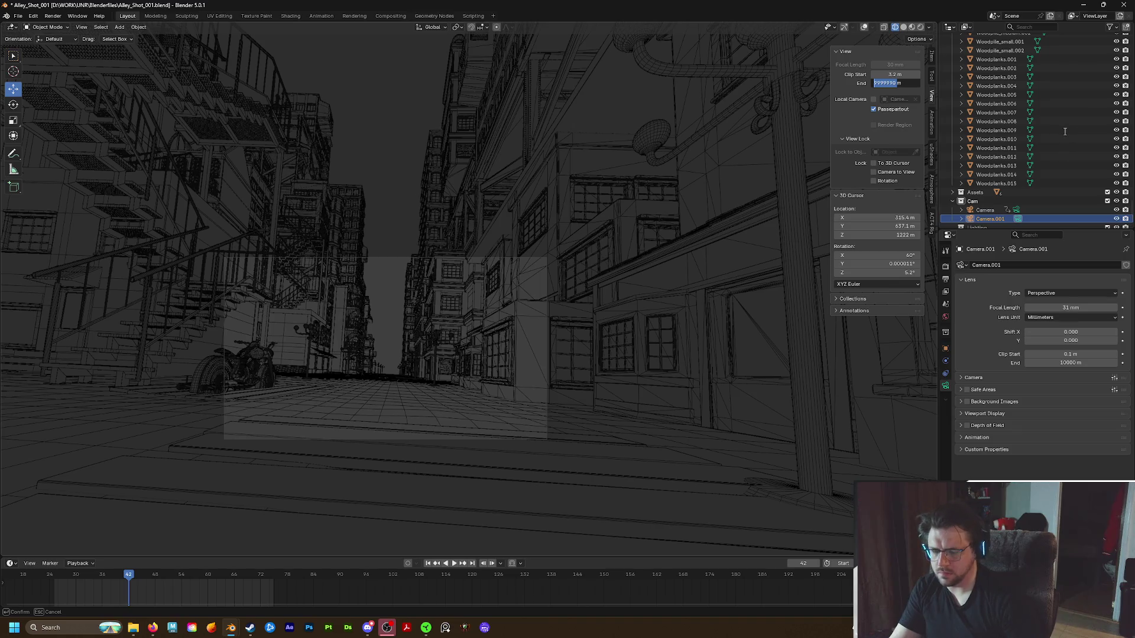
type("1000m")
key("Return")
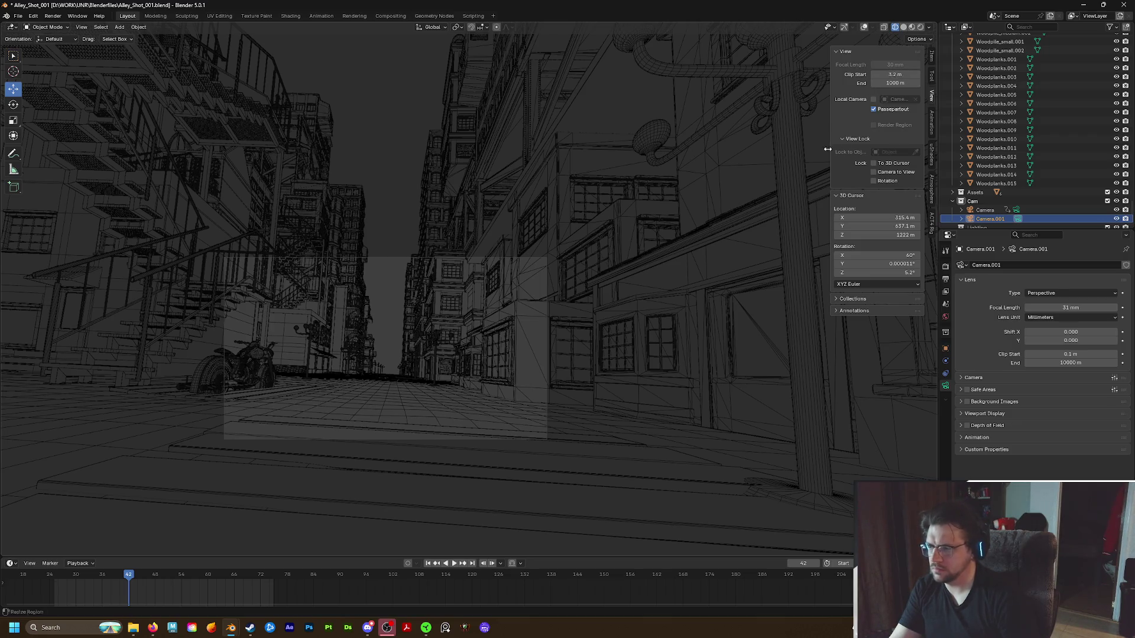
left_click(886, 84)
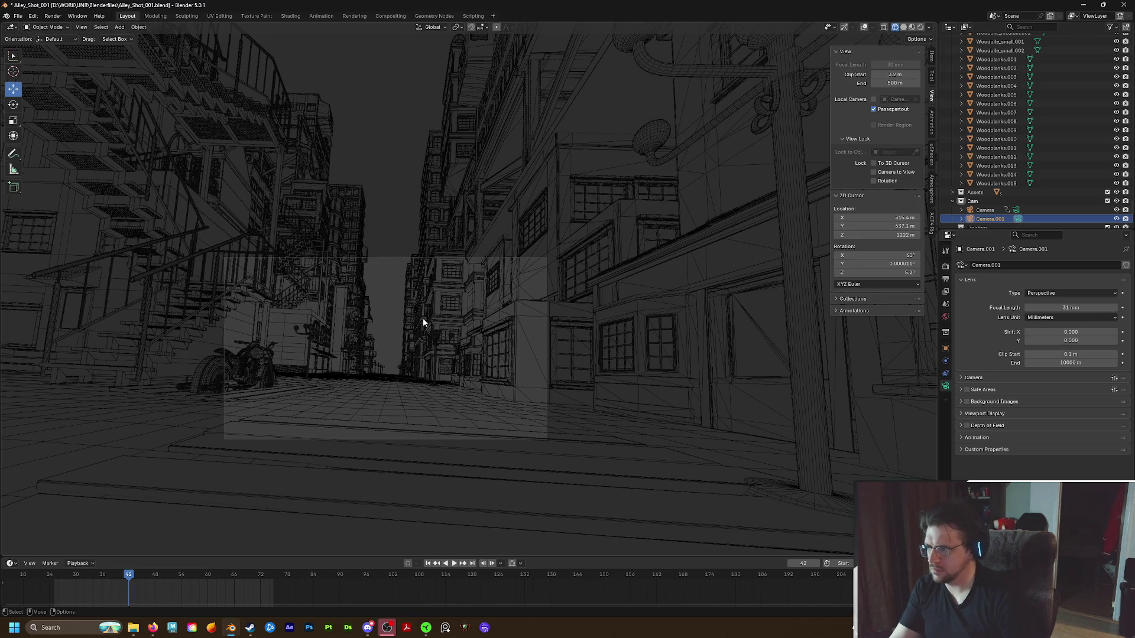
Leave the camera view, set Clip End to 1000 m and fly down the street toward the lamps
middle_click_drag(423, 318, 411, 342)
scroll(411, 342, "up", 5)
scroll(440, 352, "up", 2)
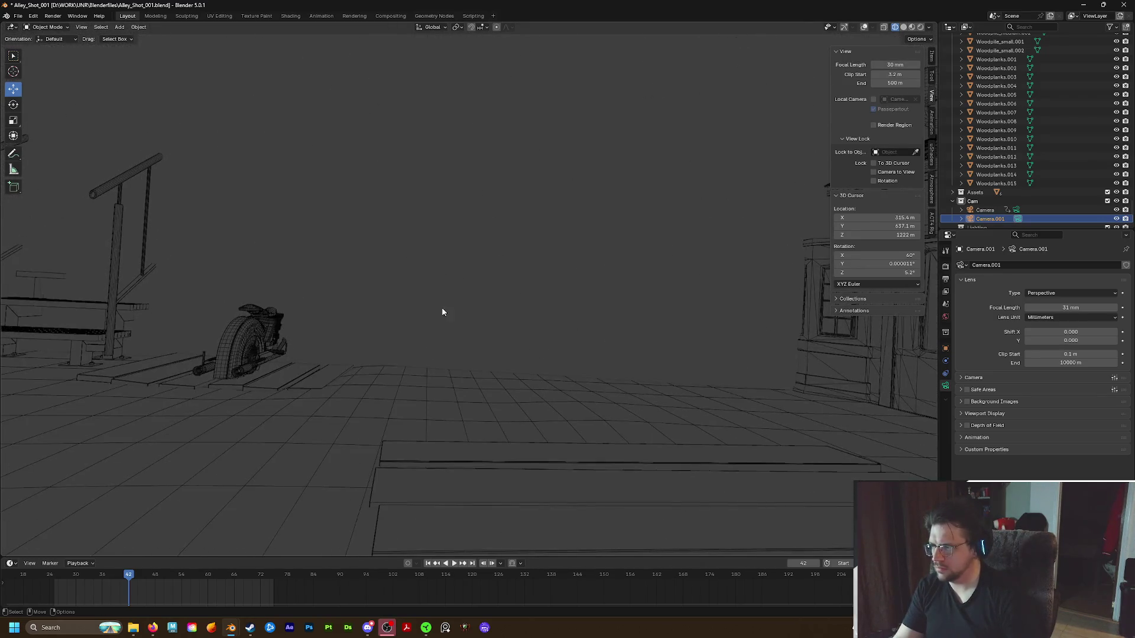
left_click(892, 82)
type("100")
key("Return")
key("shift+grave")
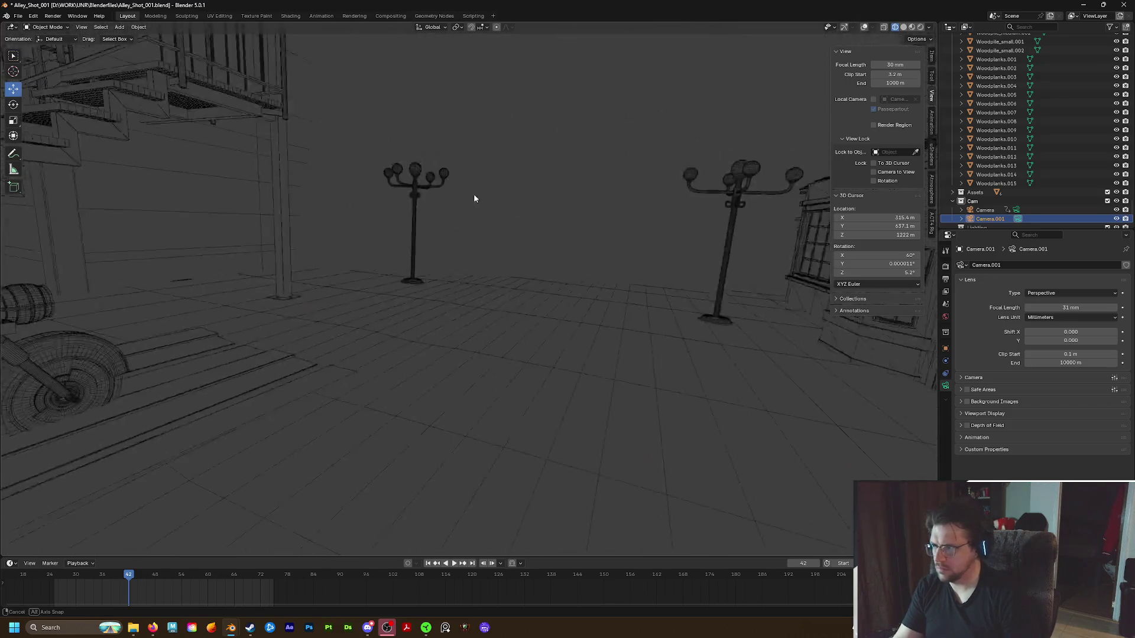
left_click(848, 98)
Raise Clip End to 2000 then 3000 m, orbit to reveal the buildings and select the right-hand building
double_click(884, 82)
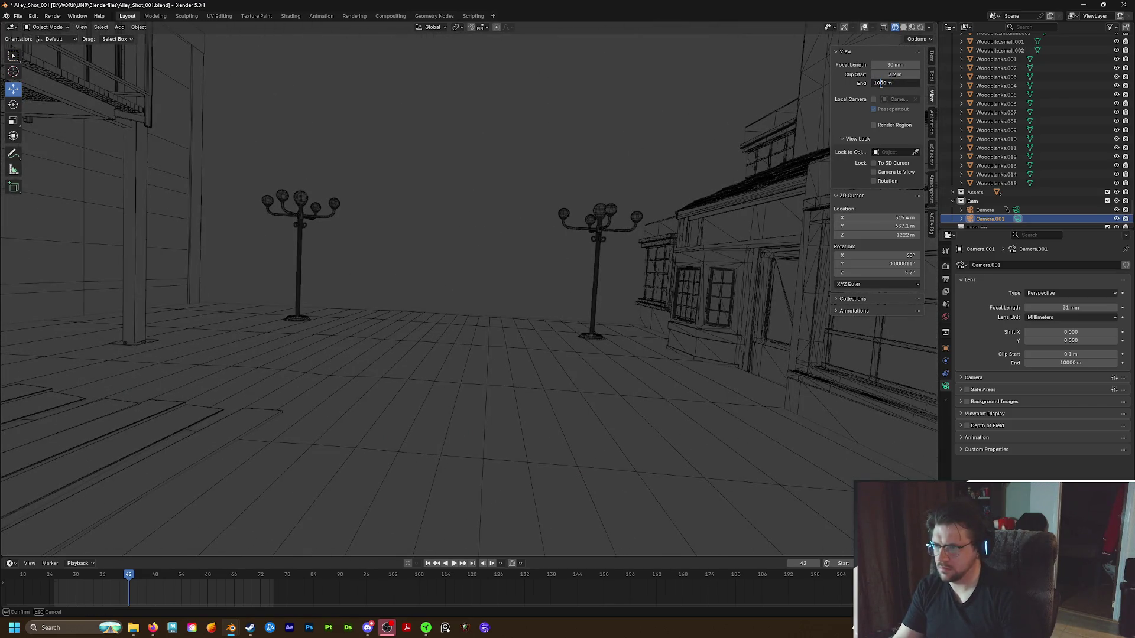
key("Return")
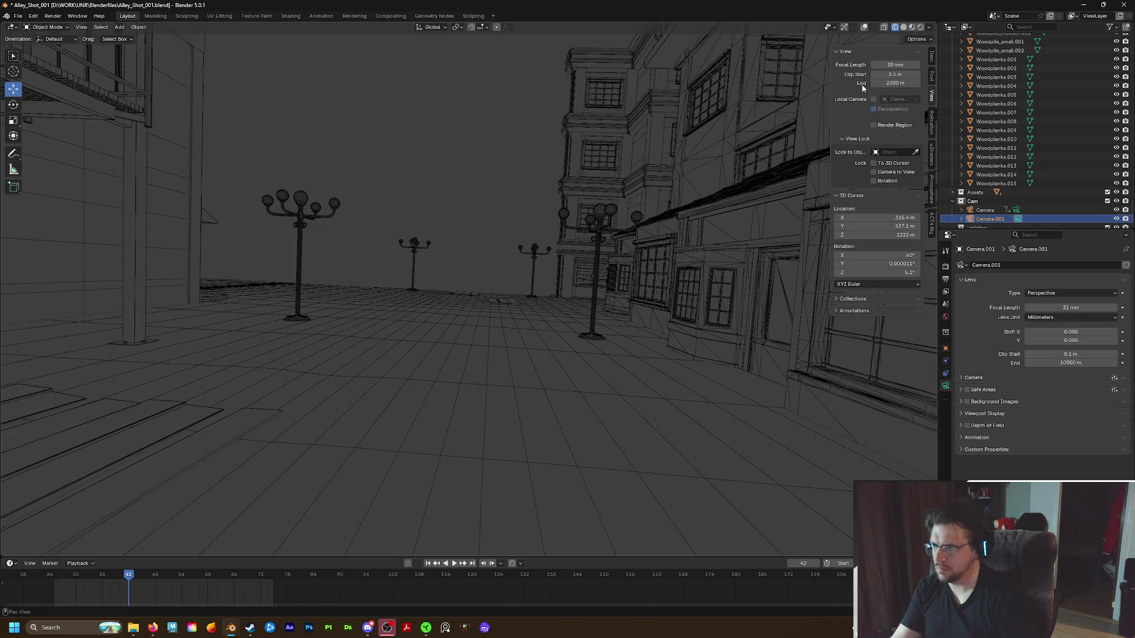
left_click(897, 82)
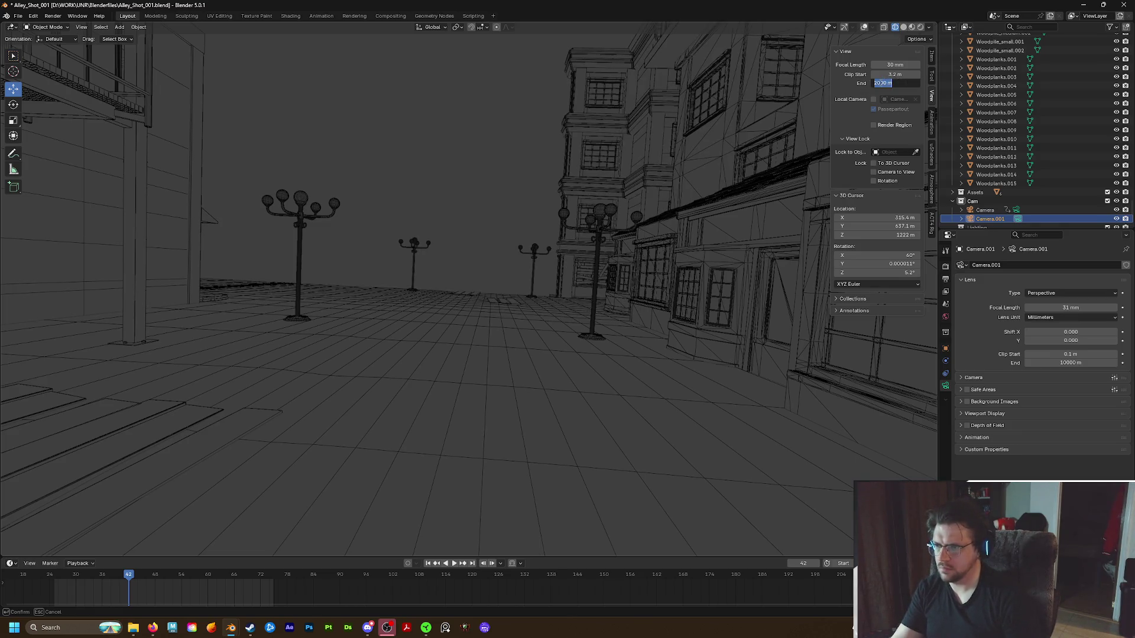
type("3000")
key("Return")
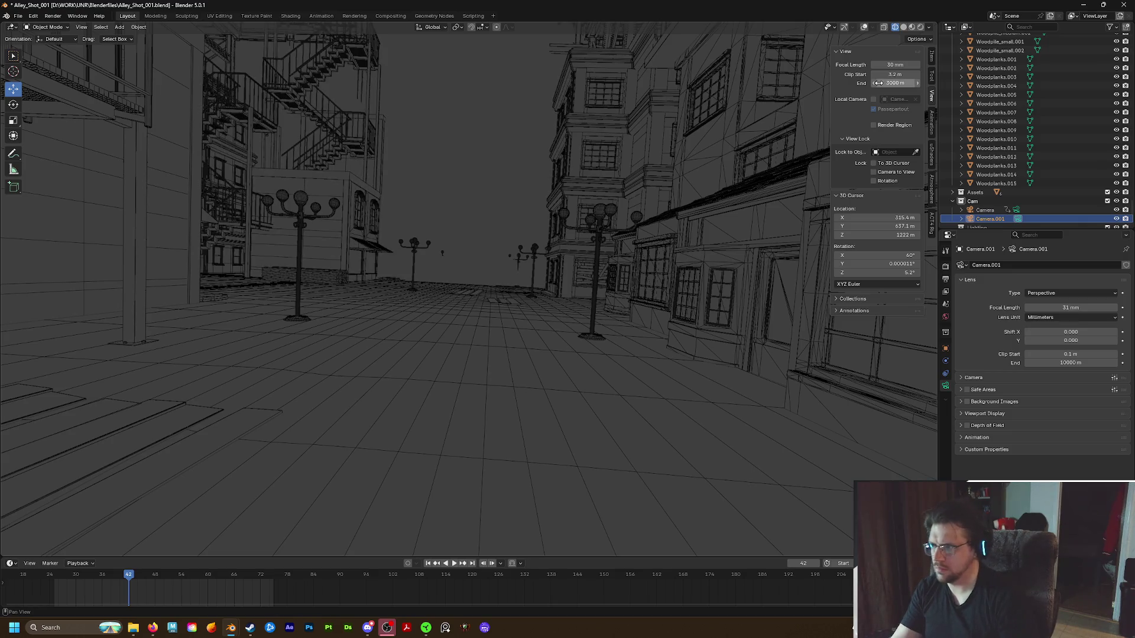
middle_click_drag(392, 239, 432, 214)
scroll(432, 214, "up", 2)
scroll(433, 217, "up", 2)
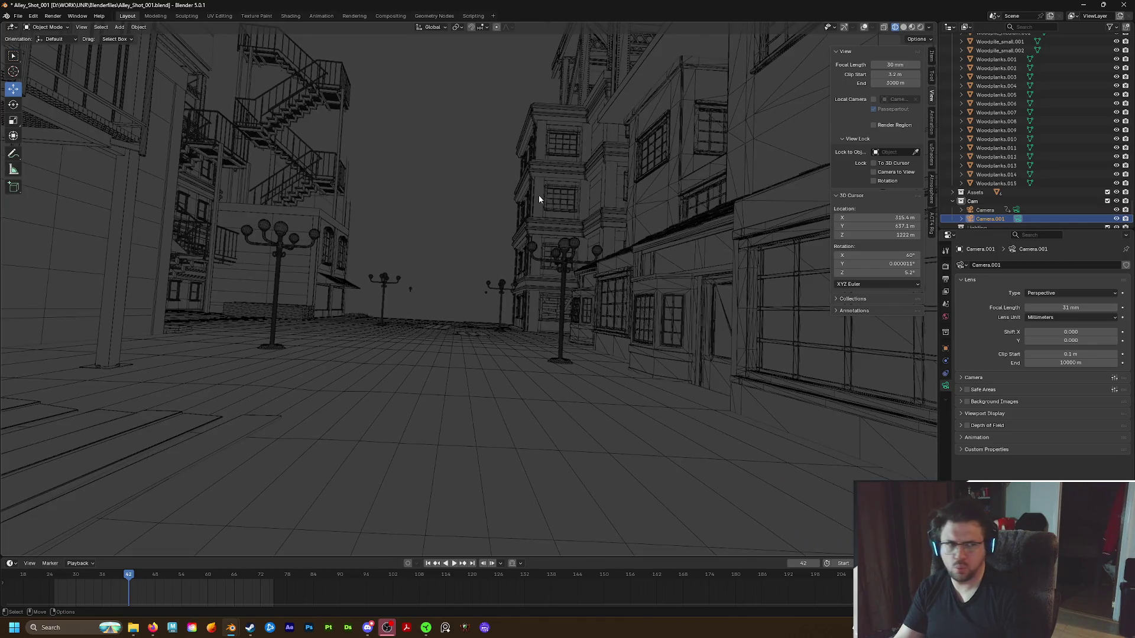
middle_click_drag(407, 286, 406, 294)
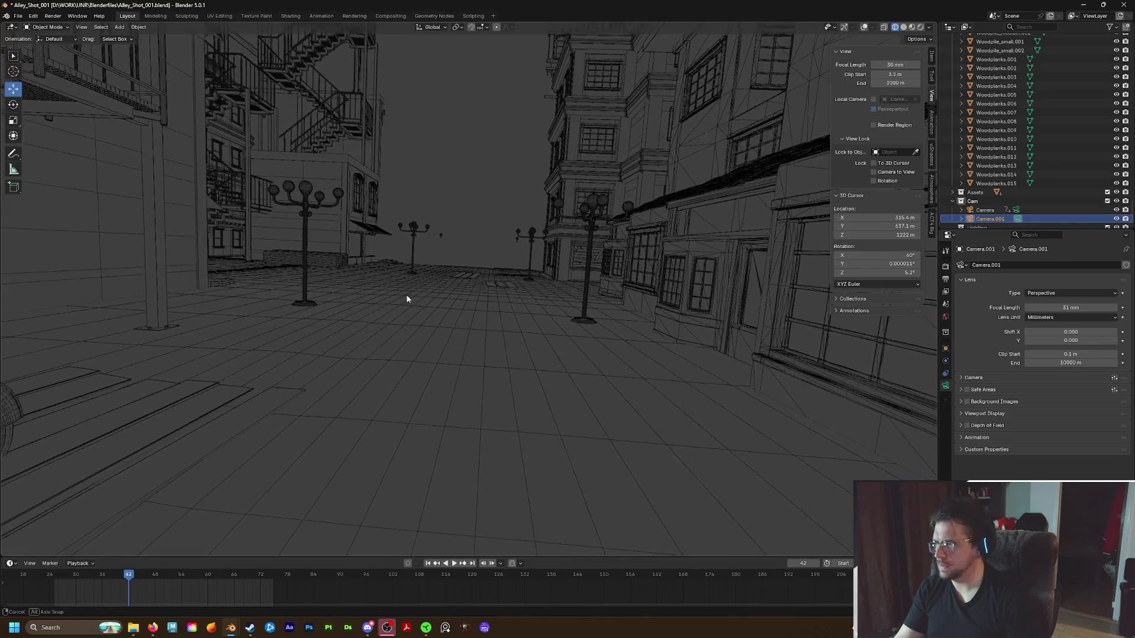
left_click(666, 271)
scroll(566, 290, "down", 2)
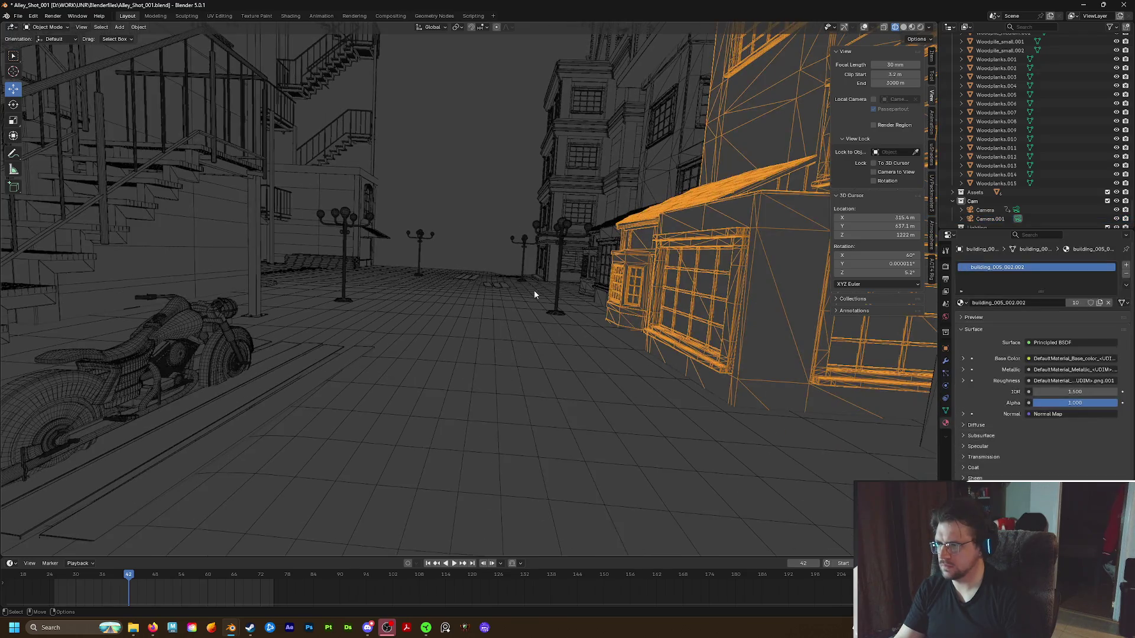
Add the left wall and street lamps to the selection, hide everything else, deselect and preview in Rendered shading
left_click(253, 259, "shift")
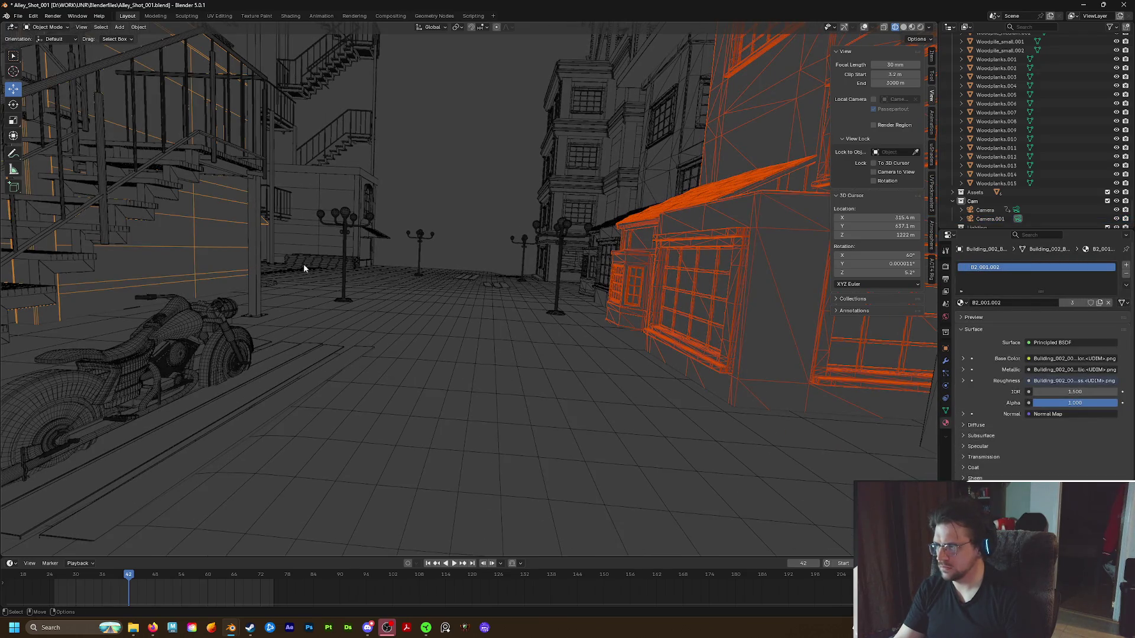
left_click(561, 233, "shift")
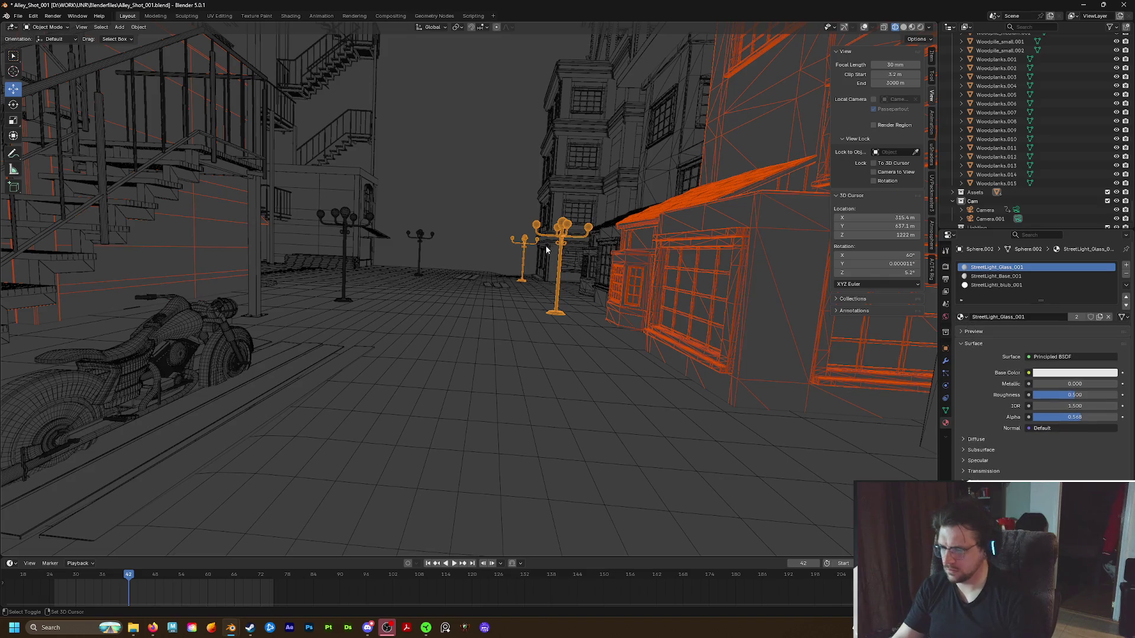
key("shift+h")
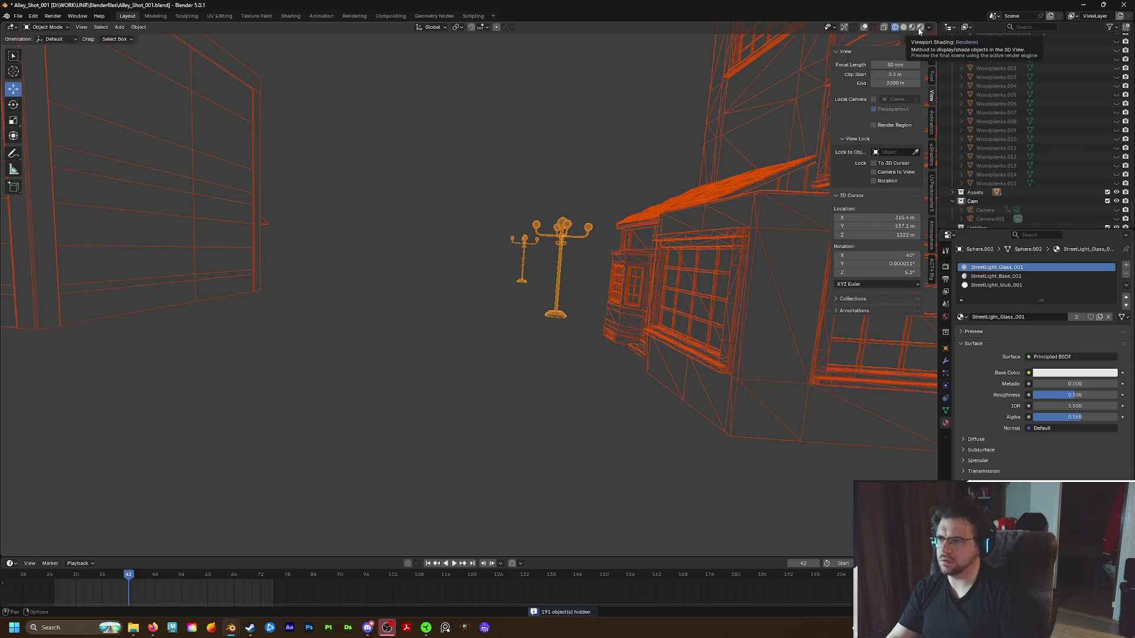
left_click(620, 164)
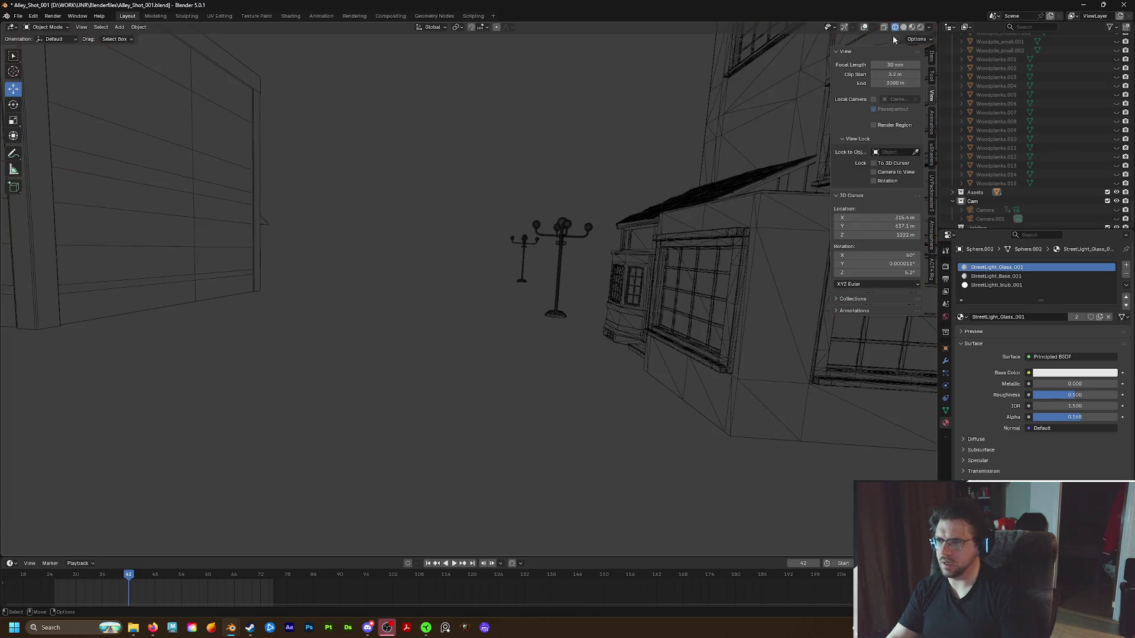
key("shift+z")
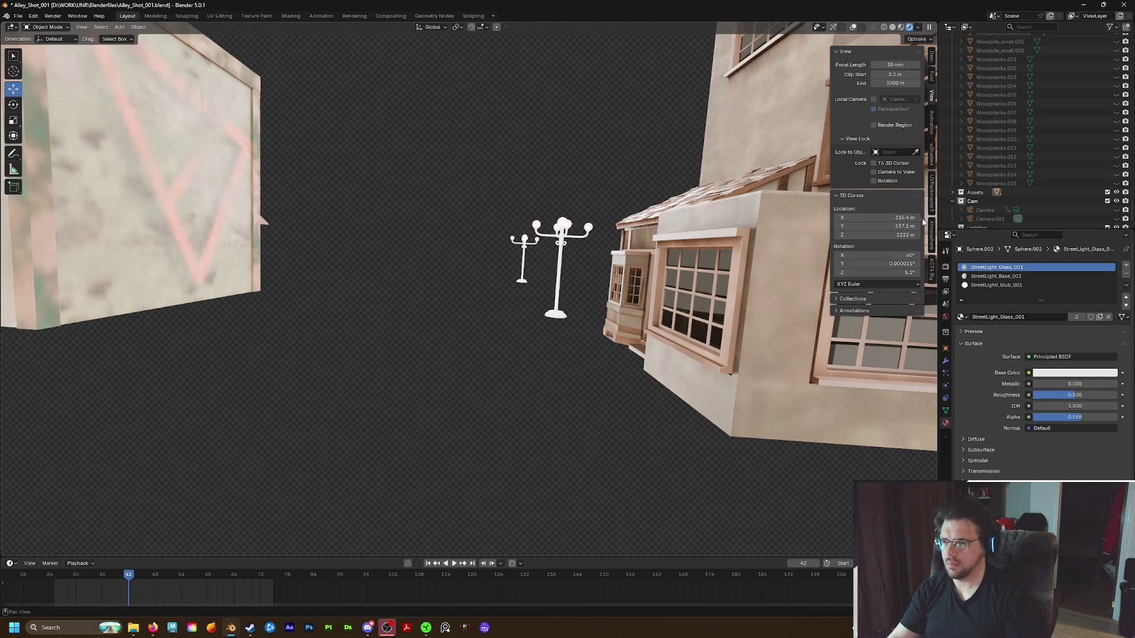
left_click(932, 233)
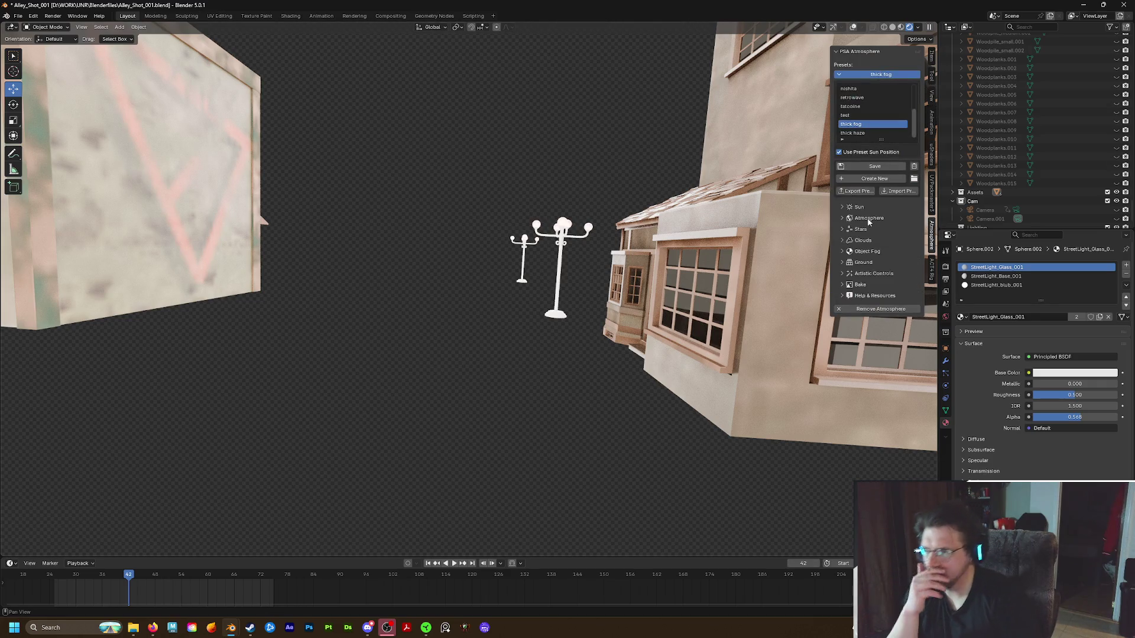
Expand the Sun and Atmosphere panels, sink the sun below the horizon to about -108°, then try the thick haze preset
left_click(848, 208)
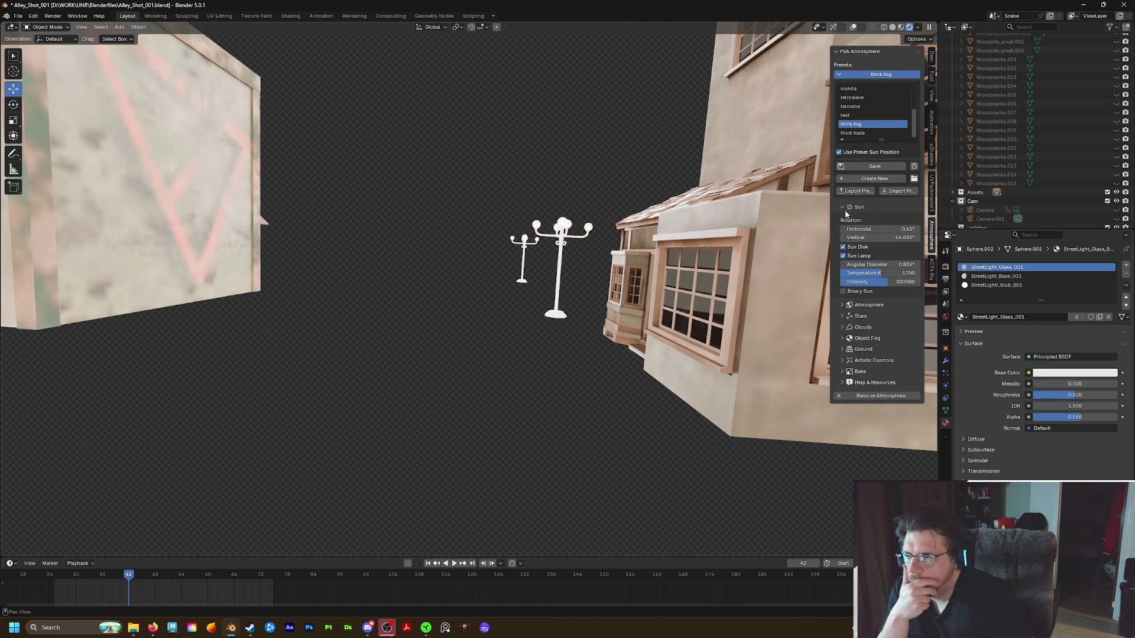
left_click(848, 305)
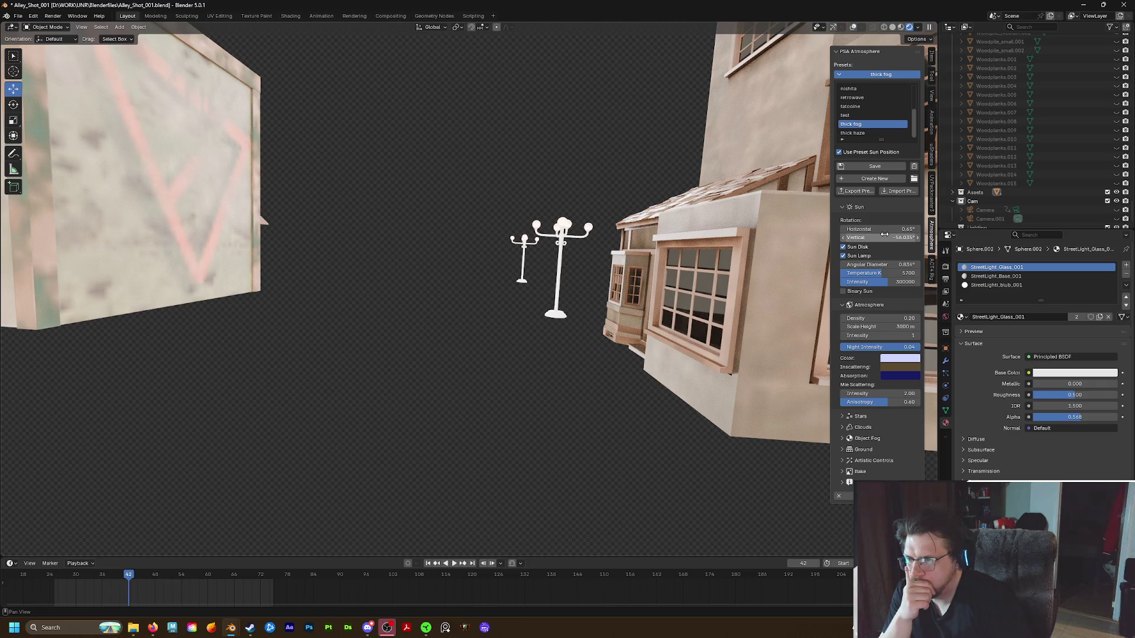
left_click_drag(887, 237, 886, 237)
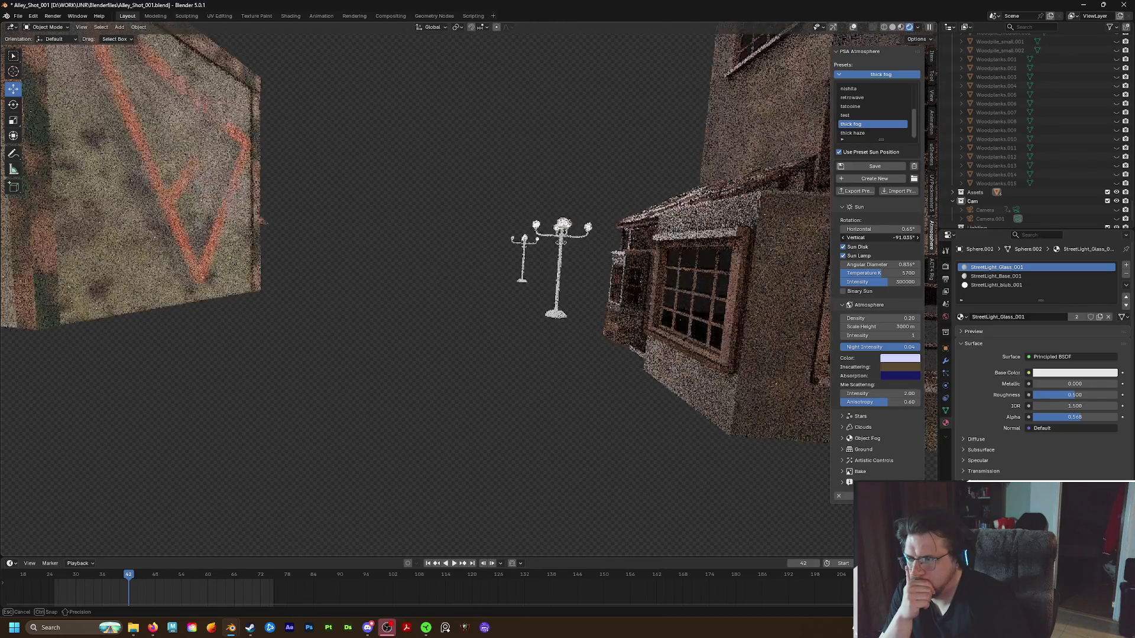
left_click_drag(887, 236, 905, 237)
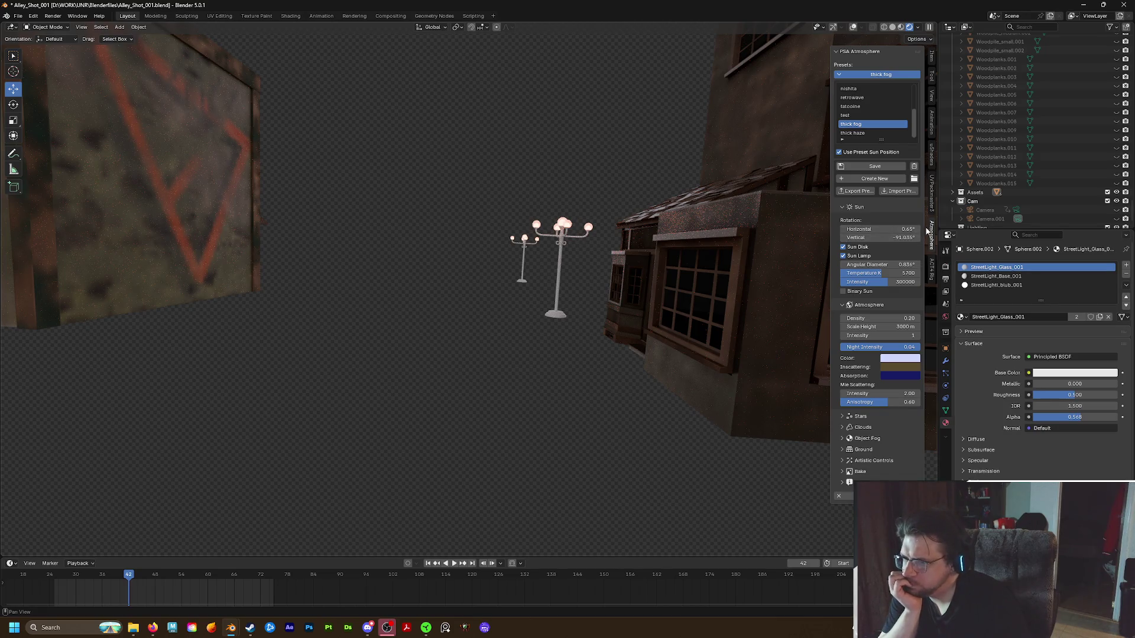
left_click_drag(909, 230, 887, 230)
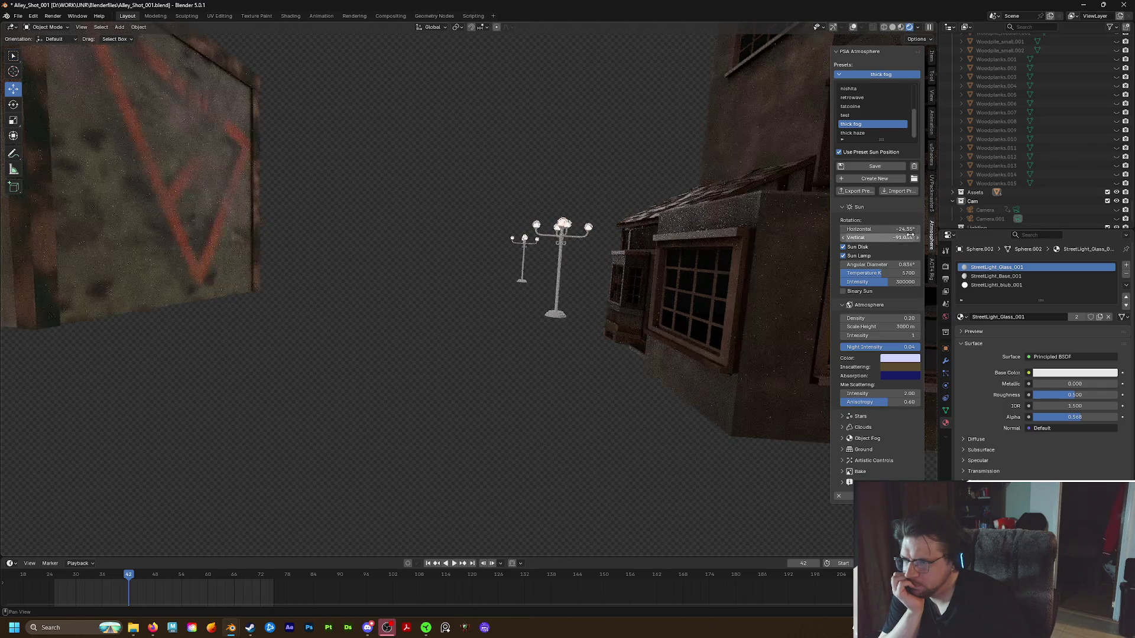
left_click_drag(887, 238, 864, 238)
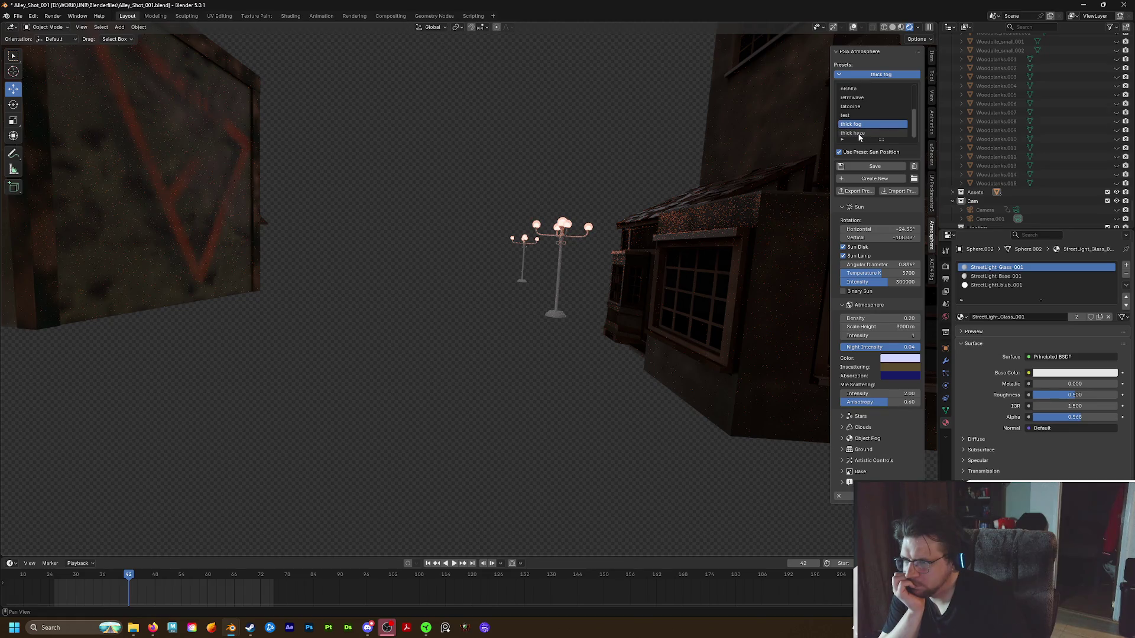
left_click(858, 135)
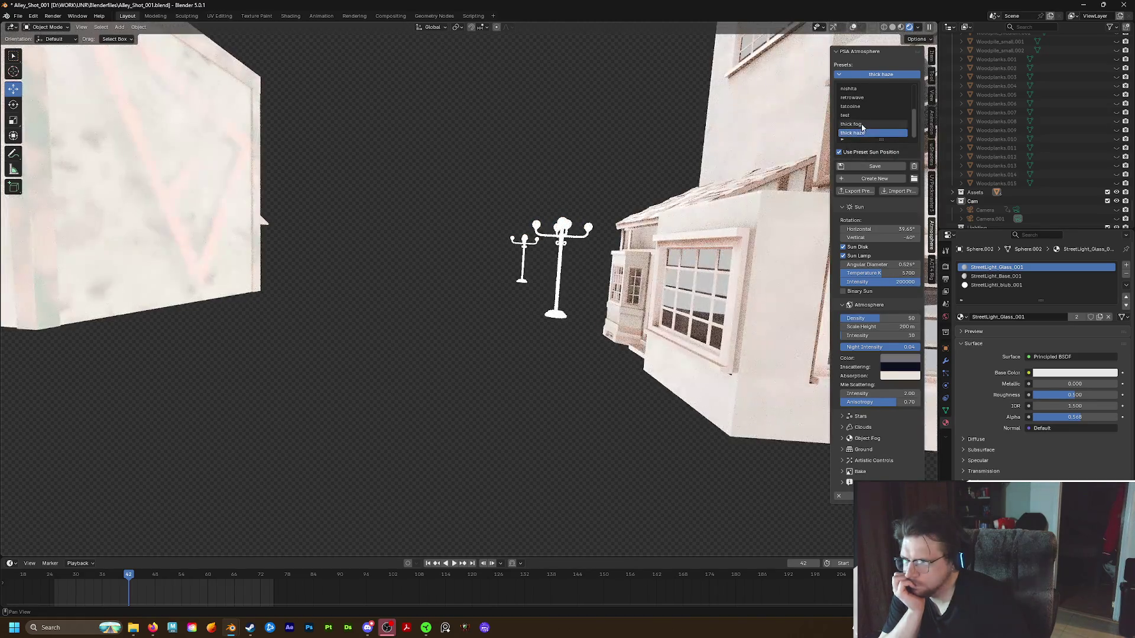
Switch back to the thick fog preset and lower the sun to about -107° vertical
left_click(861, 125)
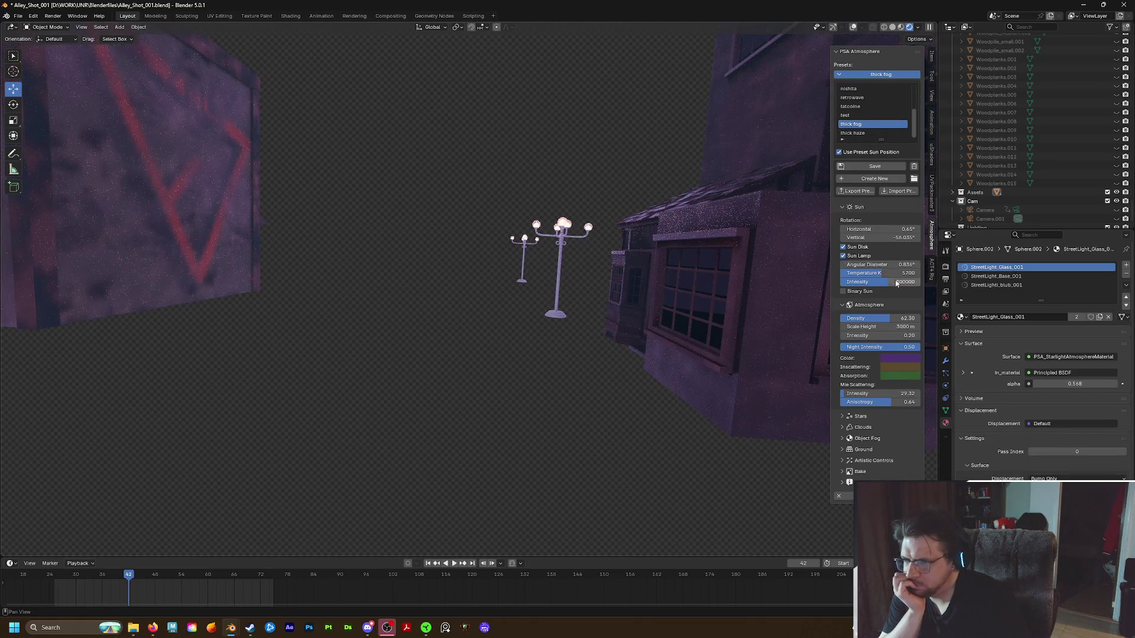
left_click_drag(883, 238, 882, 238)
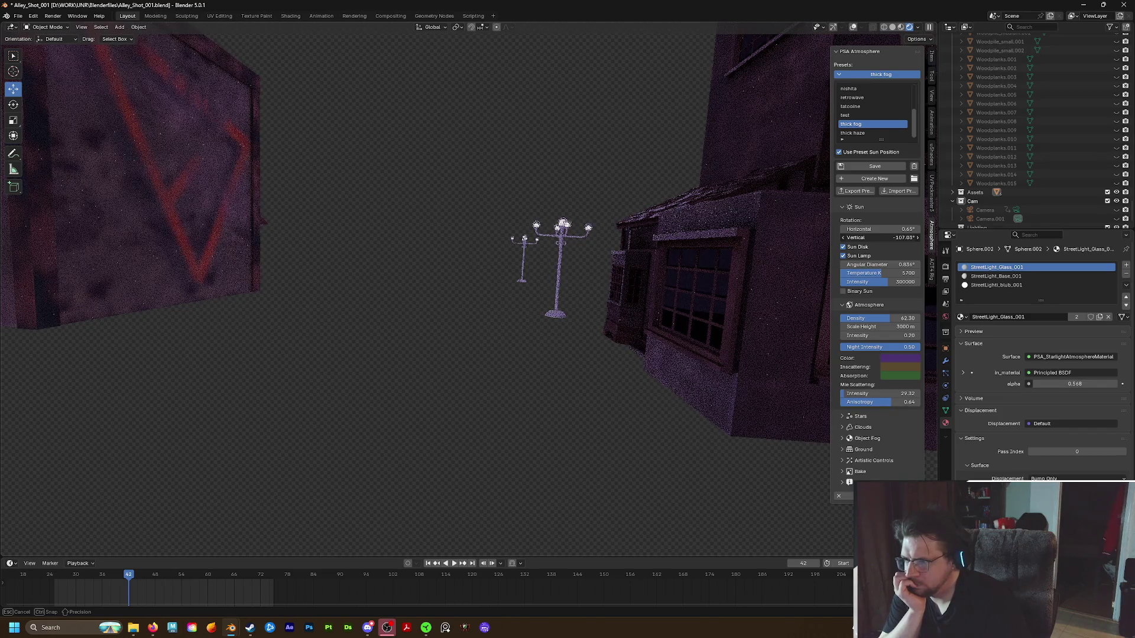
left_click_drag(883, 238, 897, 238)
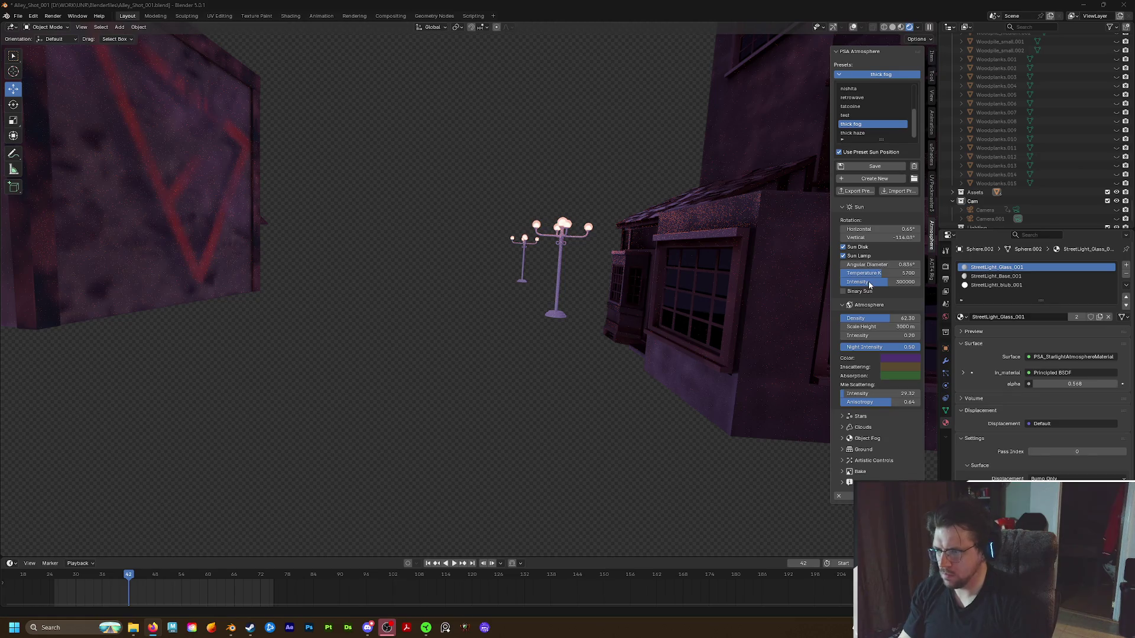
Thicken the fog density to about 86, swing the sun's angle to -3.35° and jump to the camera view near the lamppost
mouse_move(883, 242)
left_mouse_down()
mouse_move(848, 238)
mouse_move(922, 238)
mouse_move(904, 238)
left_mouse_up()
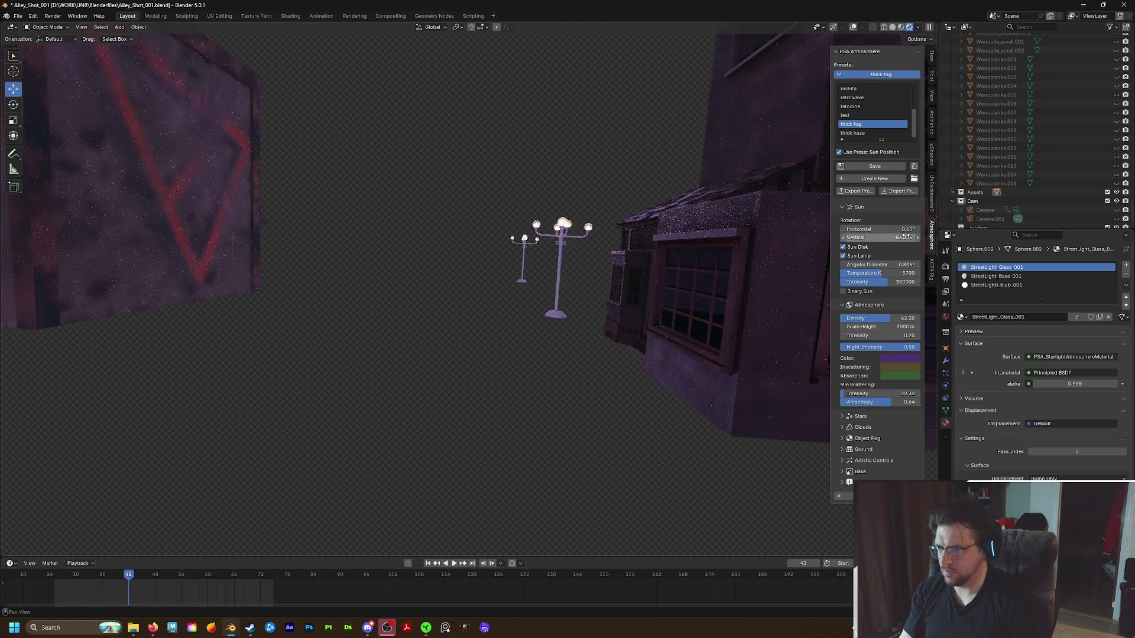
left_click_drag(887, 322, 919, 317)
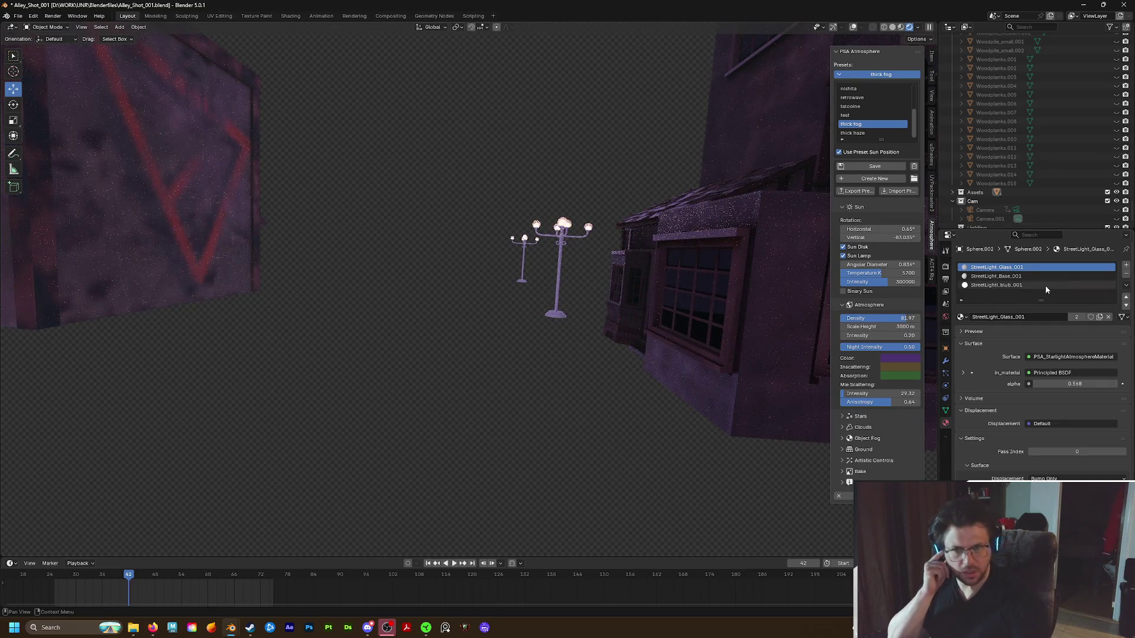
left_click_drag(919, 318, 910, 315)
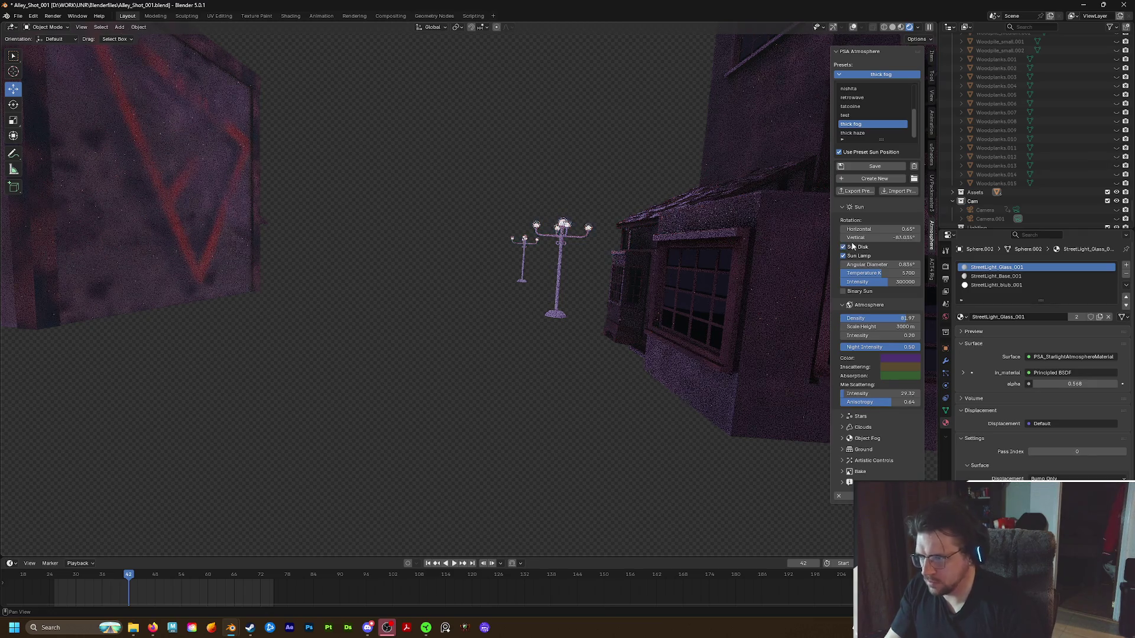
mouse_move(878, 237)
left_mouse_down()
mouse_move(870, 229)
mouse_move(879, 228)
left_mouse_up()
key("KP_0")
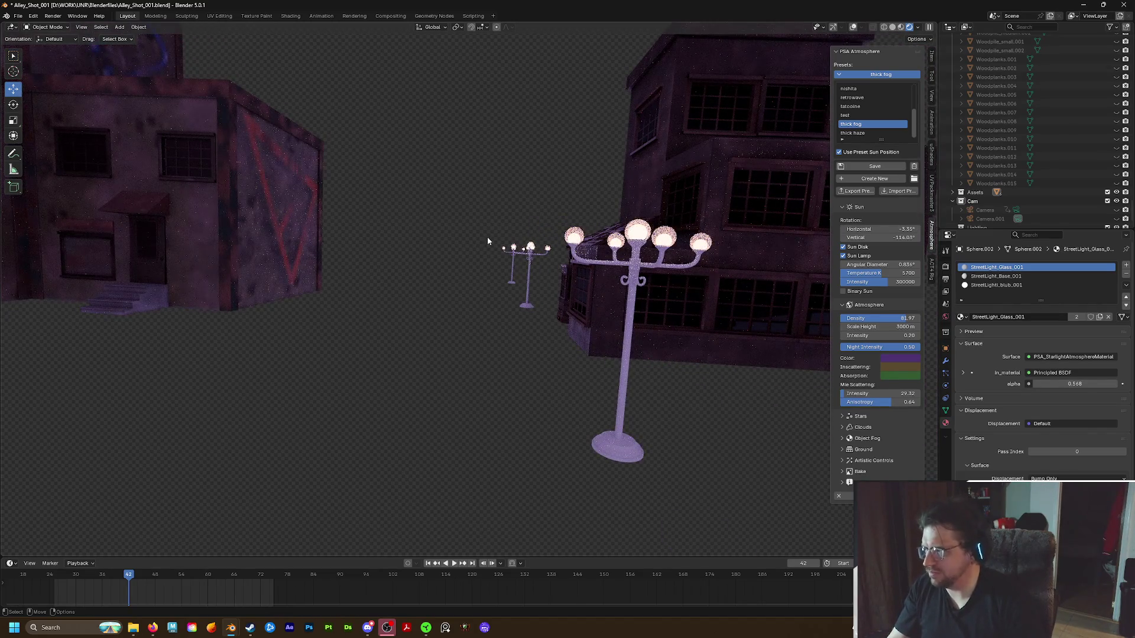
scroll(488, 235, "up", 3)
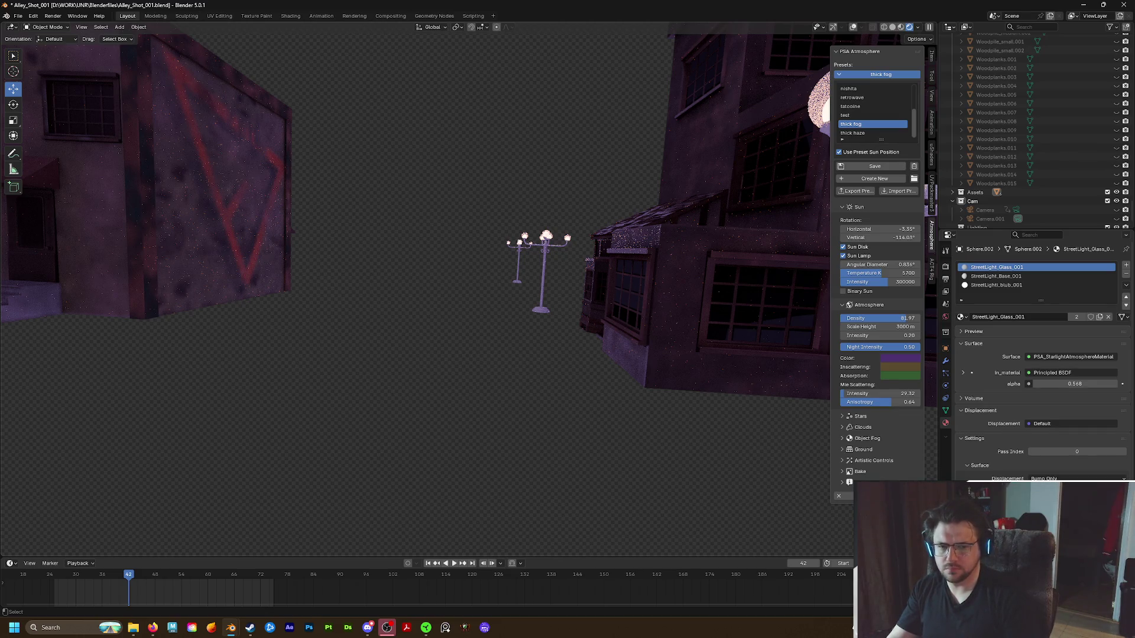
Save the scene as Alley_Shot_001.blend
key("ctrl+s")
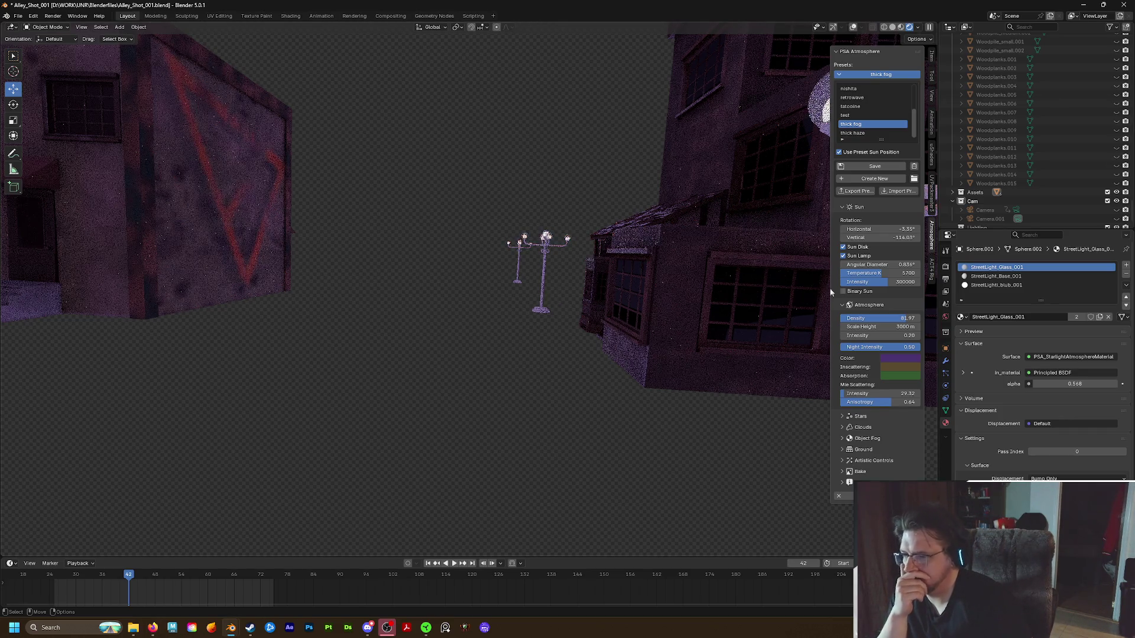
Select the StreetLight_Base.001 material slot and switch to the Shading workspace at street level
left_click(1009, 277)
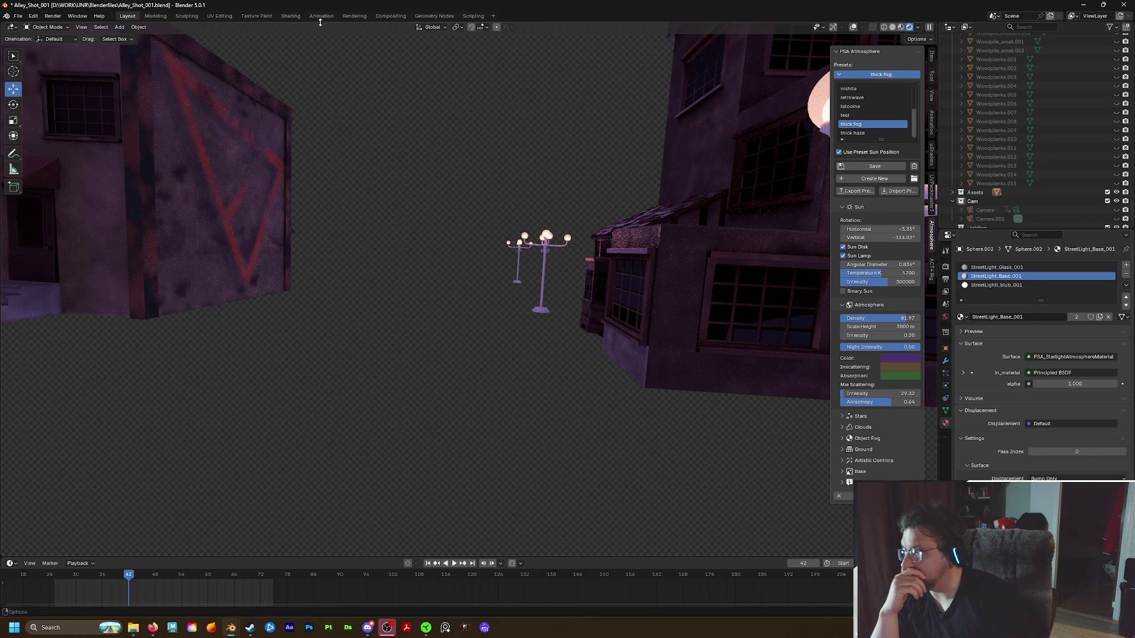
left_click(286, 16)
scroll(322, 113, "up", 5)
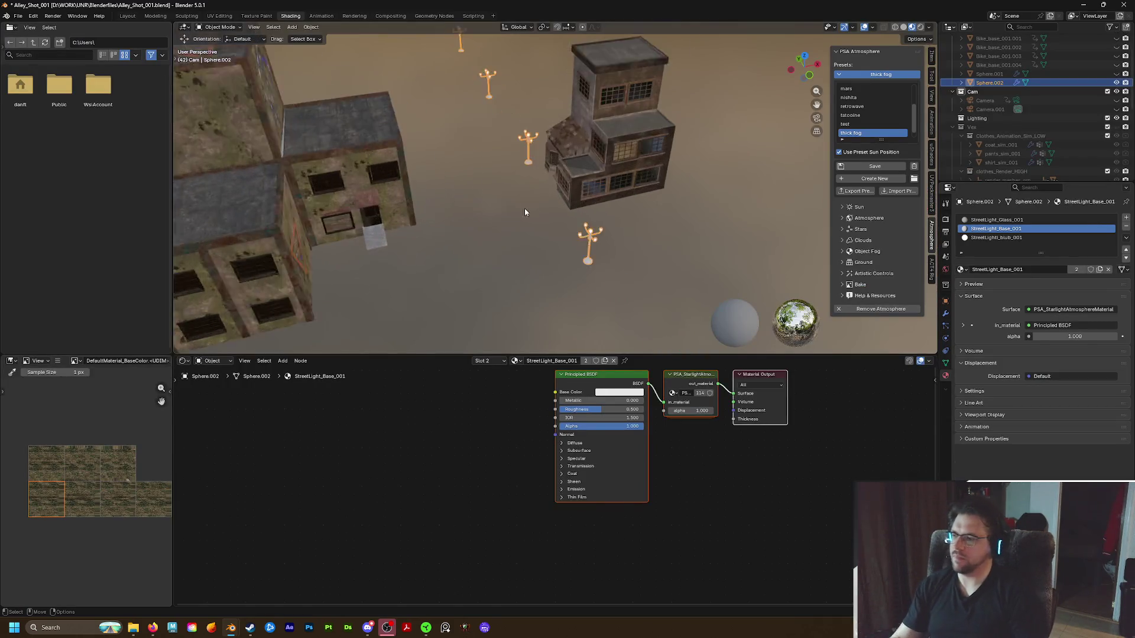
middle_click_drag(323, 113, 683, 162)
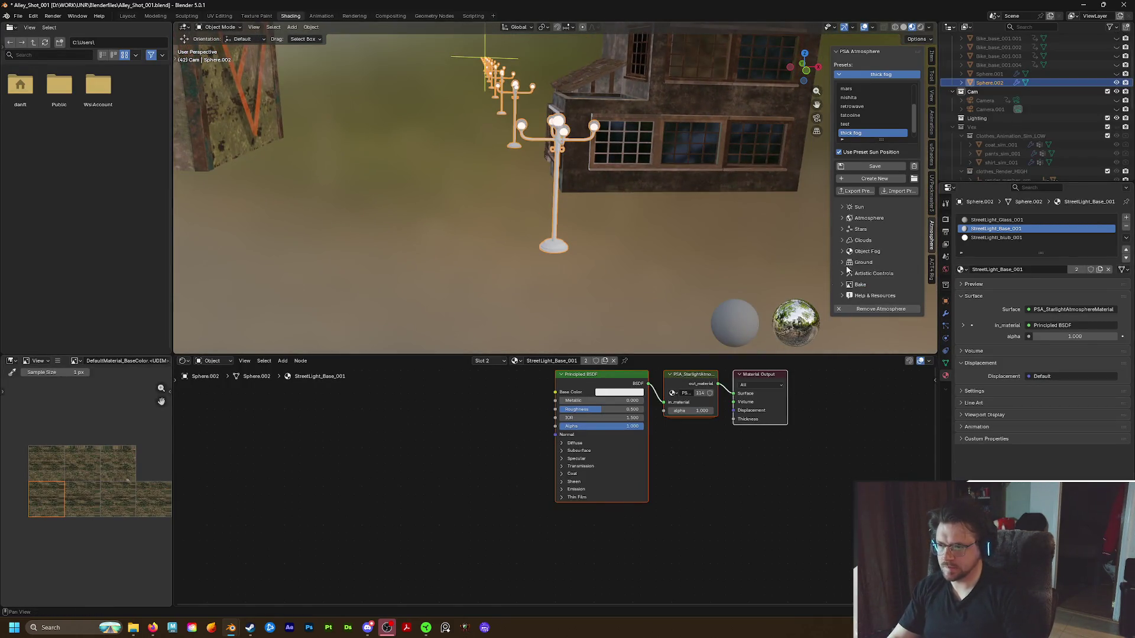
middle_click_drag(496, 419, 503, 454)
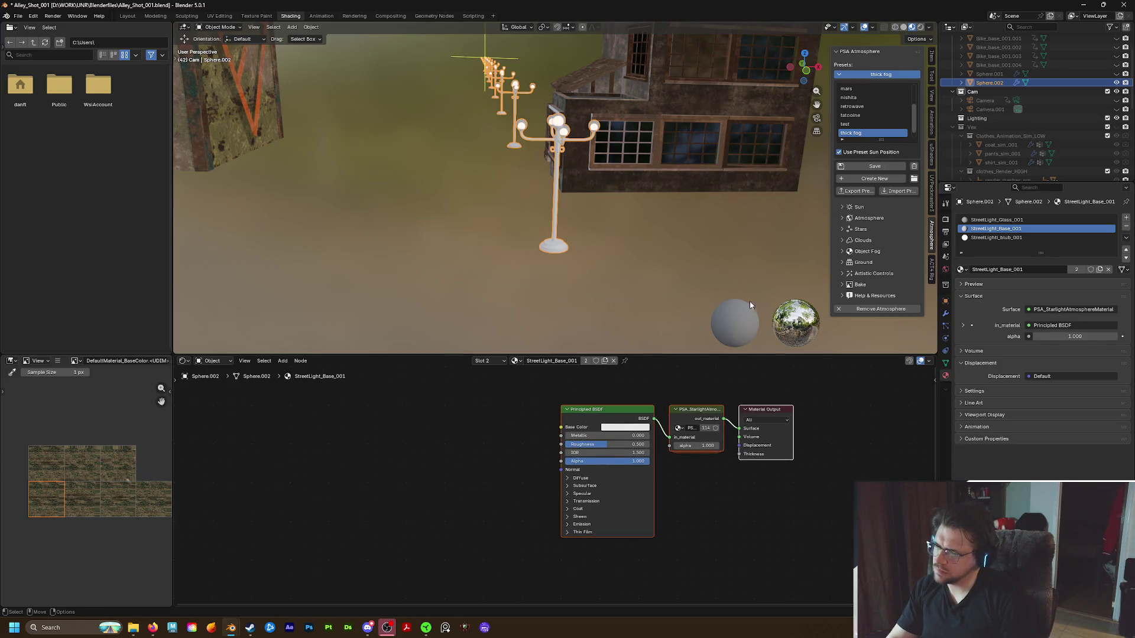
Darken the lamp base's Principled BSDF Base Color to near black (value 0.199) and return to Layout
left_click(642, 429)
left_click_drag(666, 327, 672, 343)
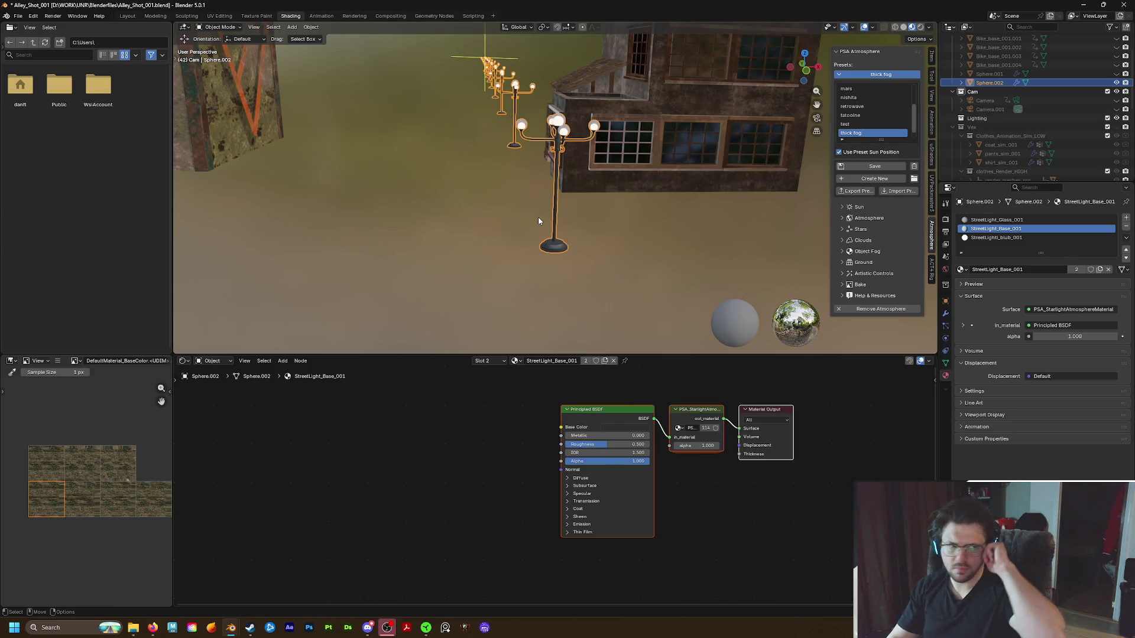
mouse_move(515, 215)
middle_mouse_down()
mouse_move(496, 189)
mouse_move(527, 286)
mouse_move(514, 142)
middle_mouse_up()
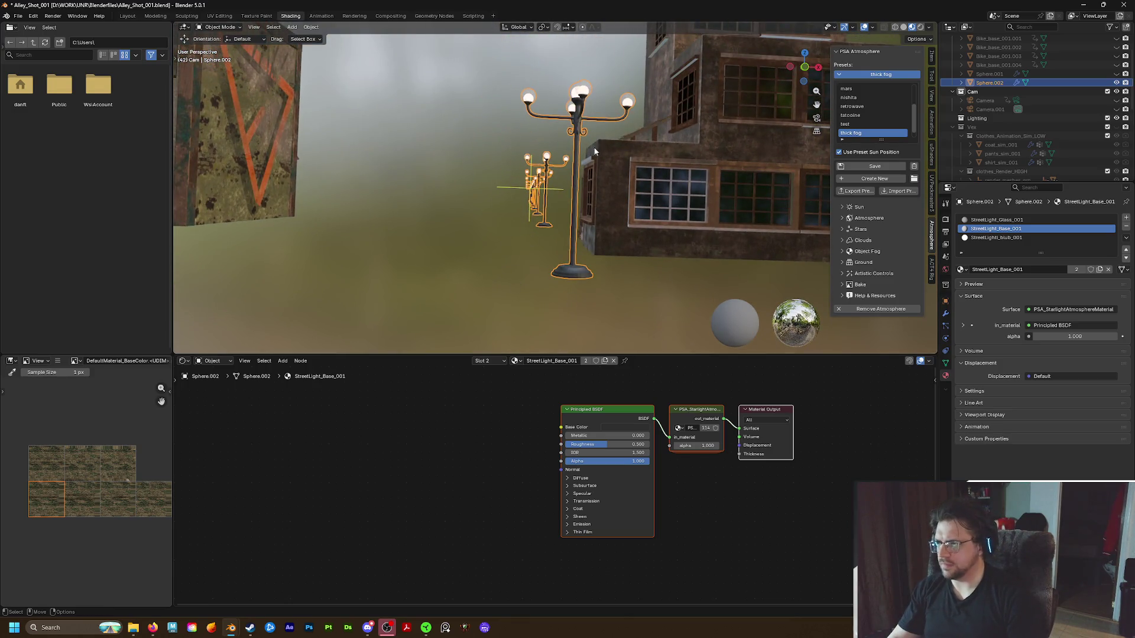
middle_click_drag(601, 157, 543, 197)
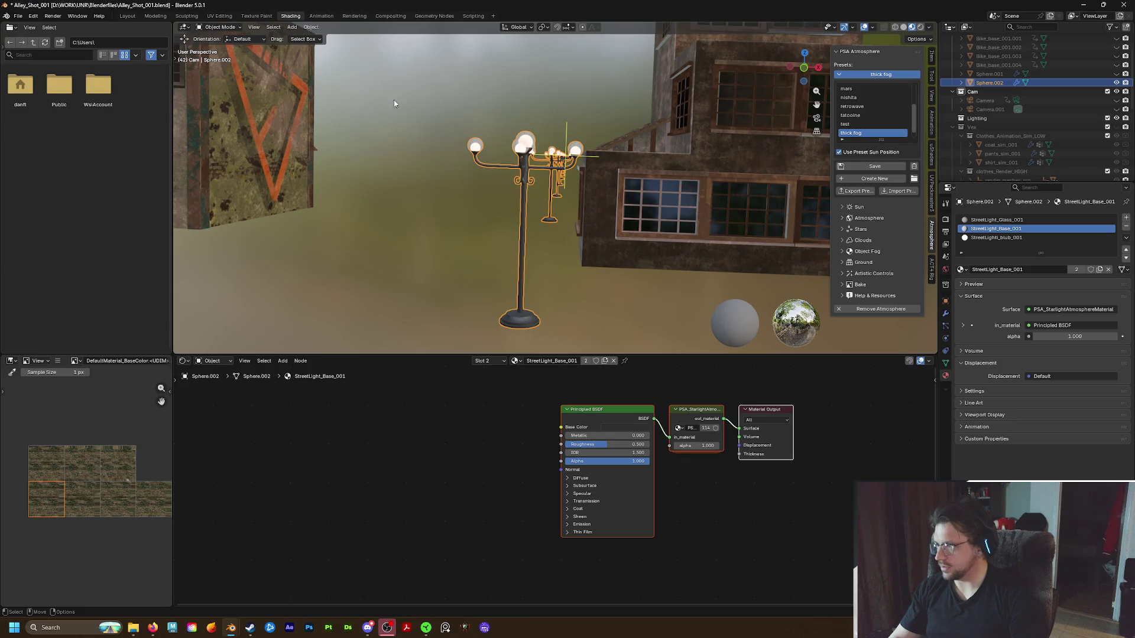
left_click(128, 16)
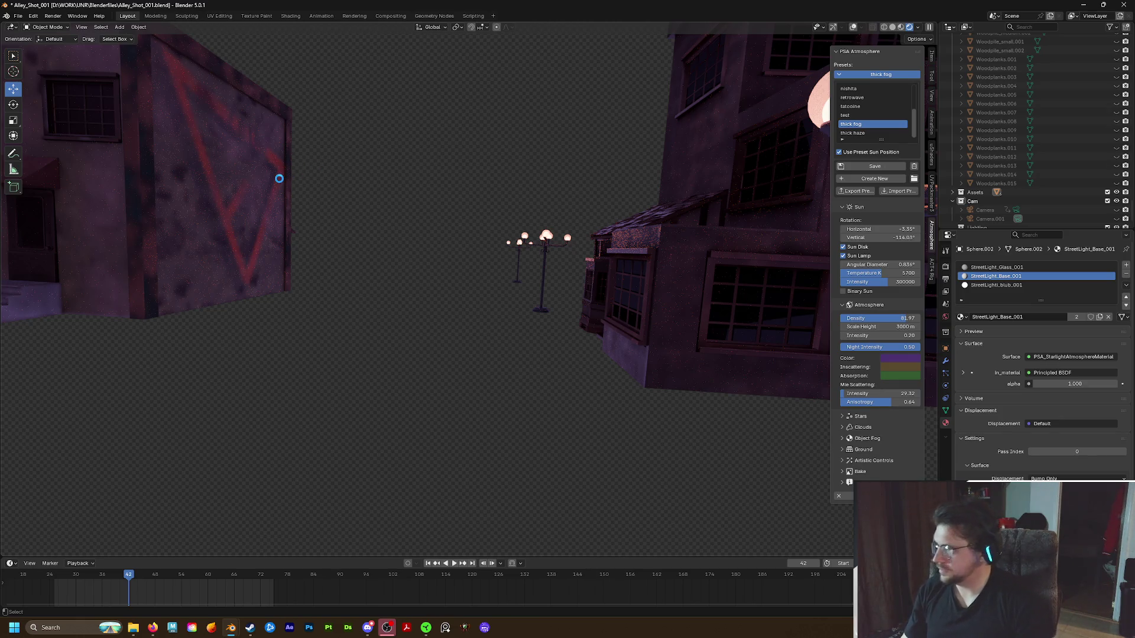
Save the scene, check the streetlamp camera view, then unhide all objects including both cameras (Alt+H)
key("ctrl+s")
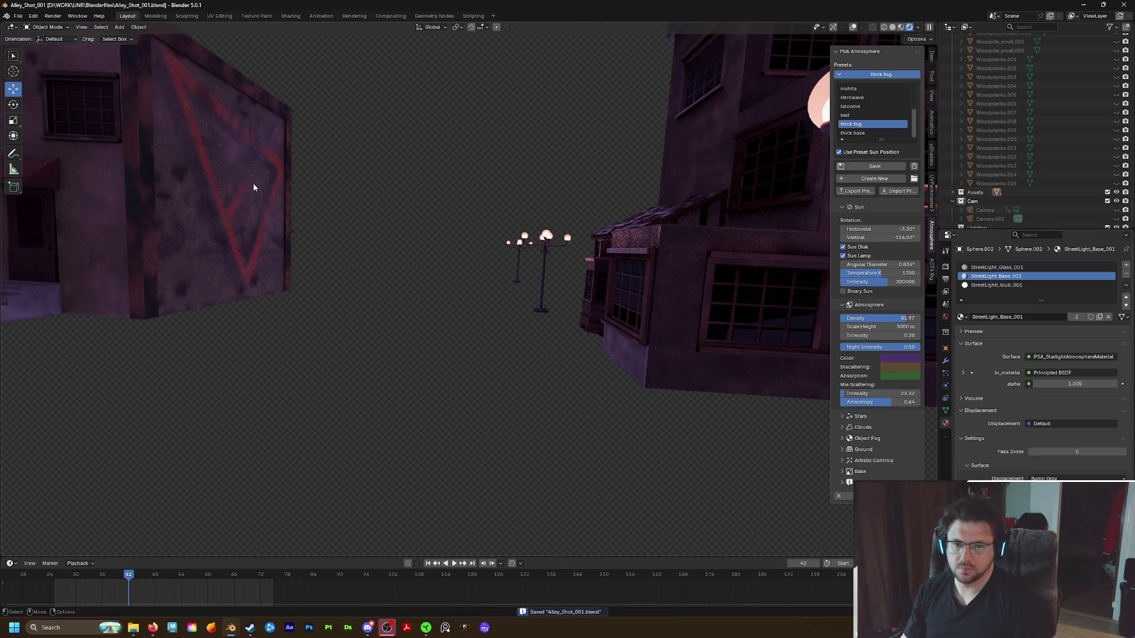
key("KP_0")
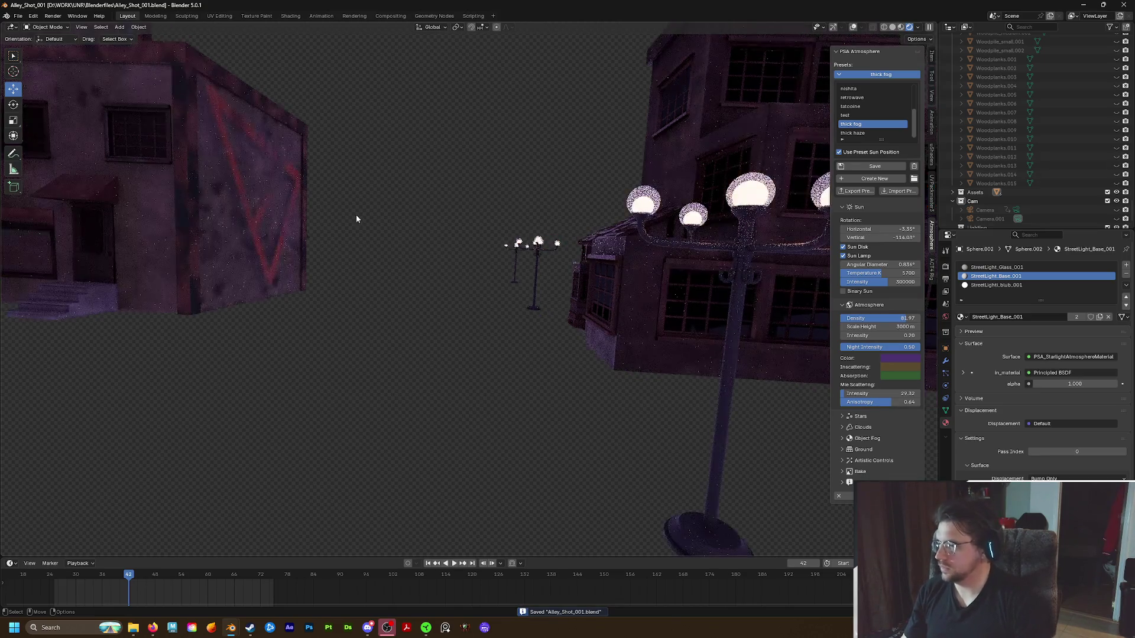
key("KP_0")
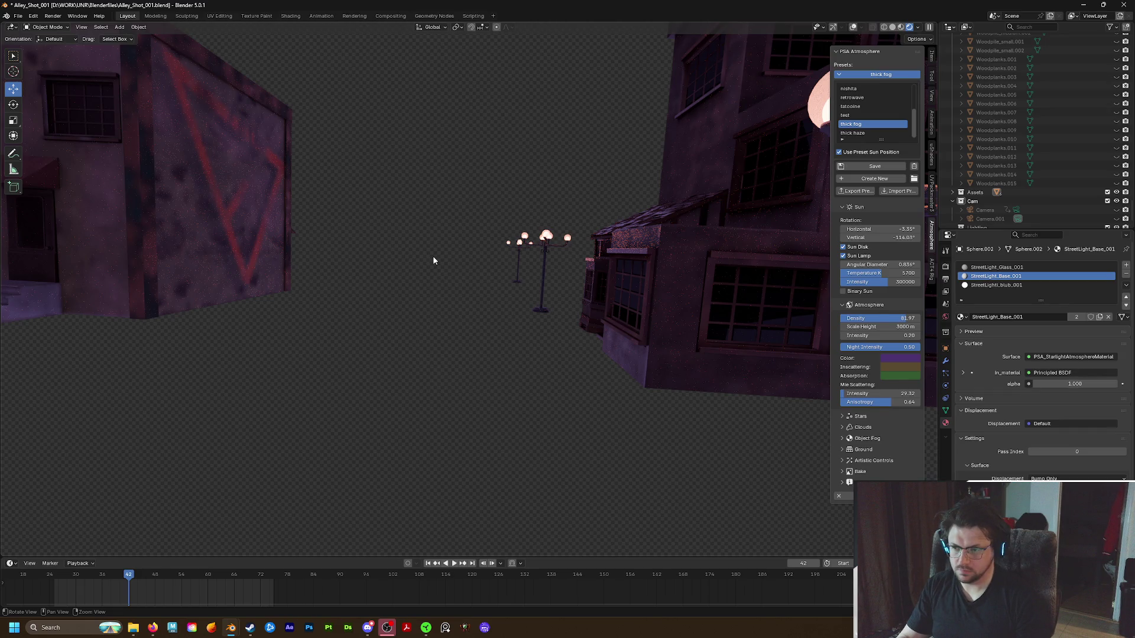
key("alt+h")
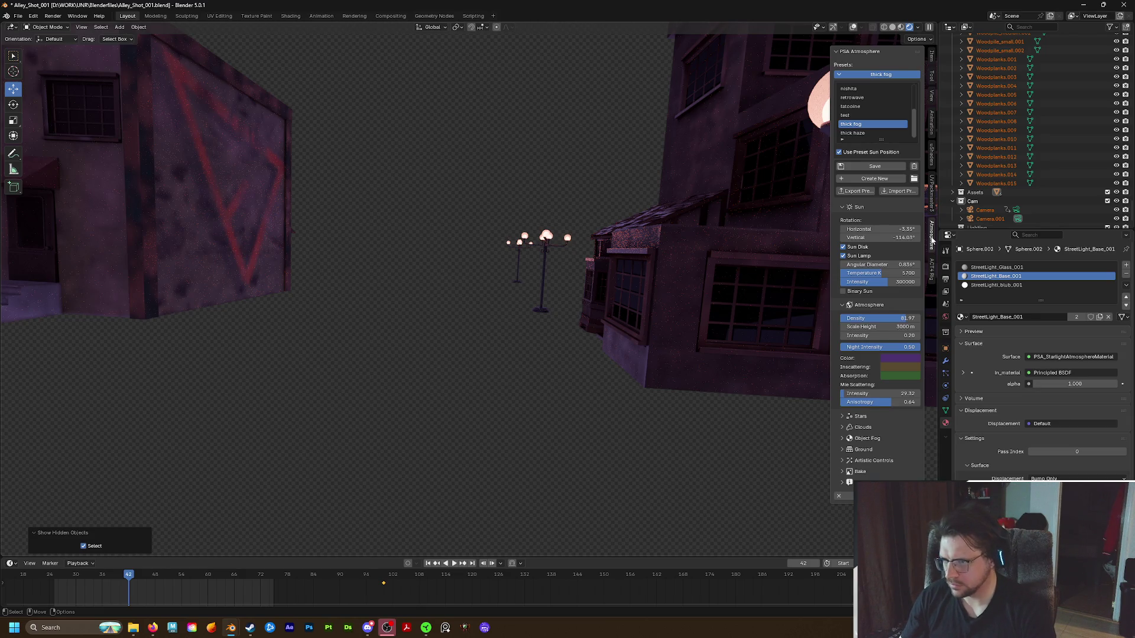
Look down the alley and show the viewport View settings with 30 mm focal length and 2000 m clip end
key("KP_0")
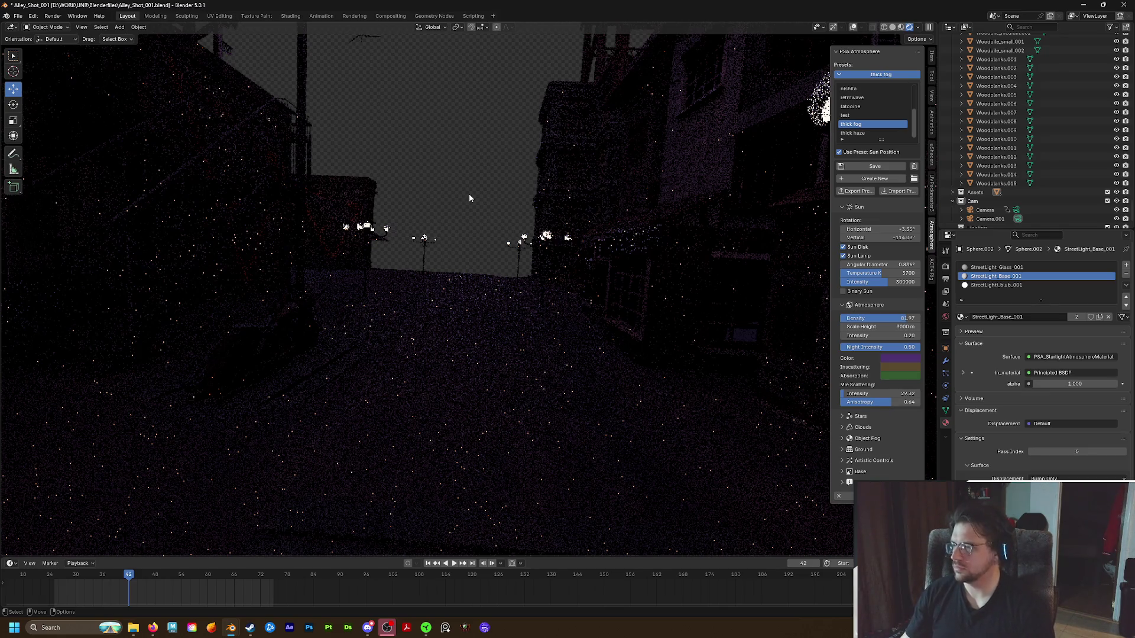
key("n")
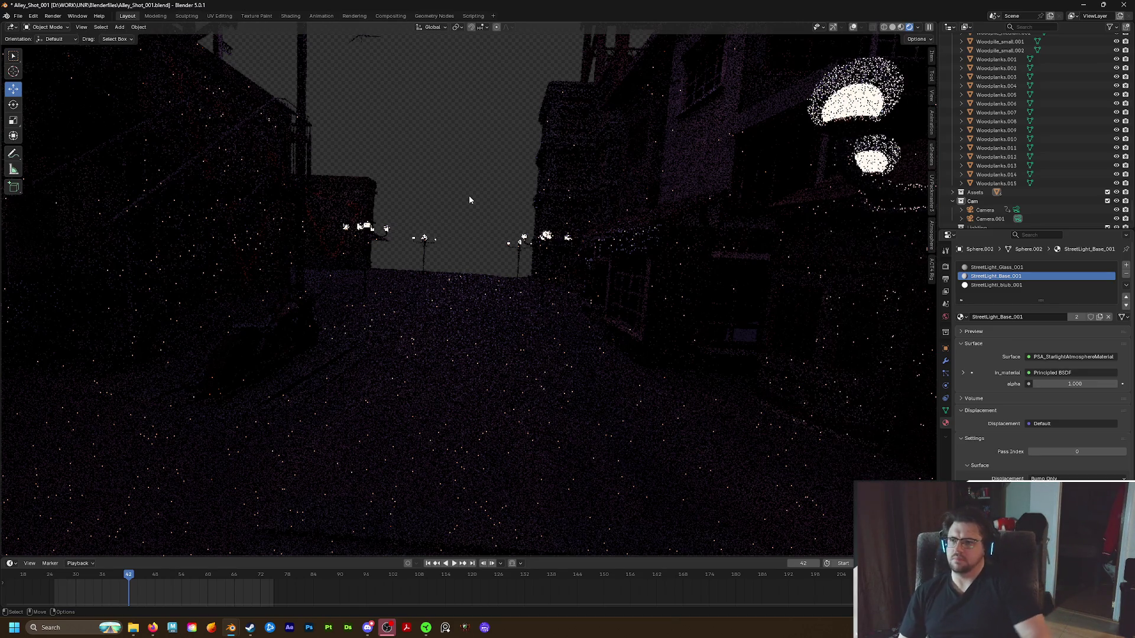
left_click(931, 95)
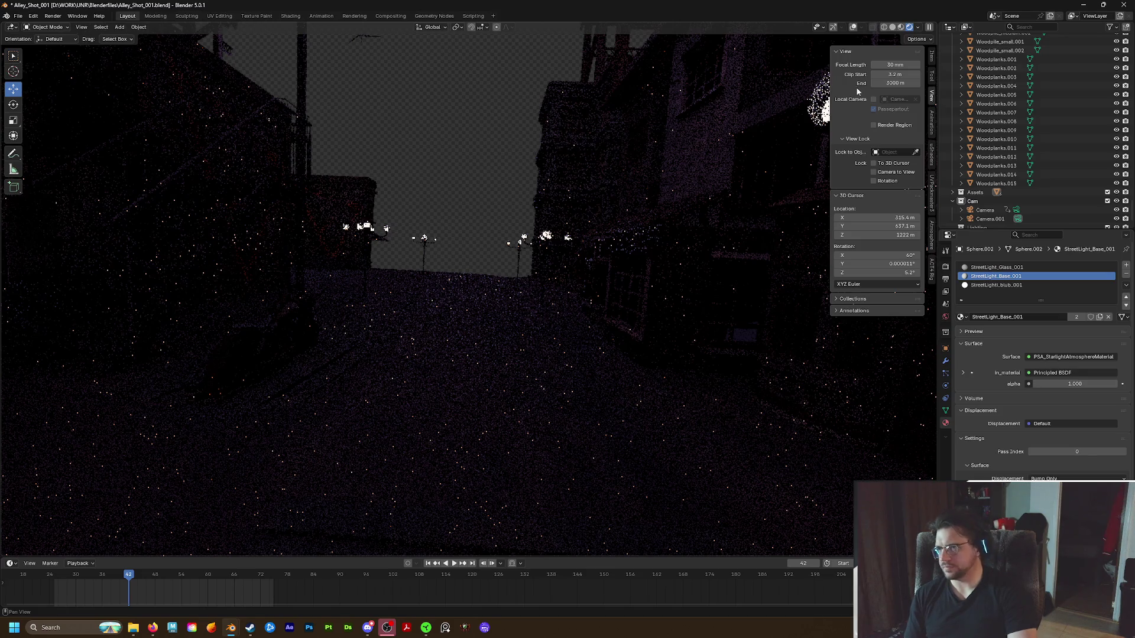
Change the viewport focal length from 30 mm to 50 mm and re-angle the view across the alley
left_click(896, 65)
type("20")
key("Return")
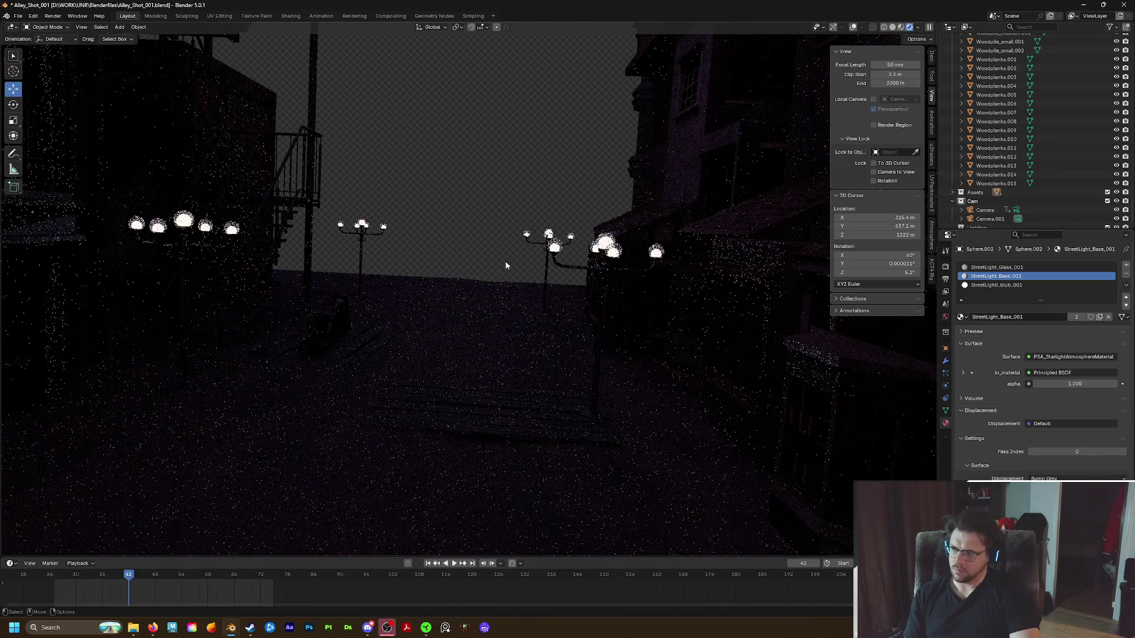
scroll(506, 265, "up", 2)
scroll(504, 259, "up", 2)
scroll(503, 261, "up", 2)
scroll(502, 262, "up", 2)
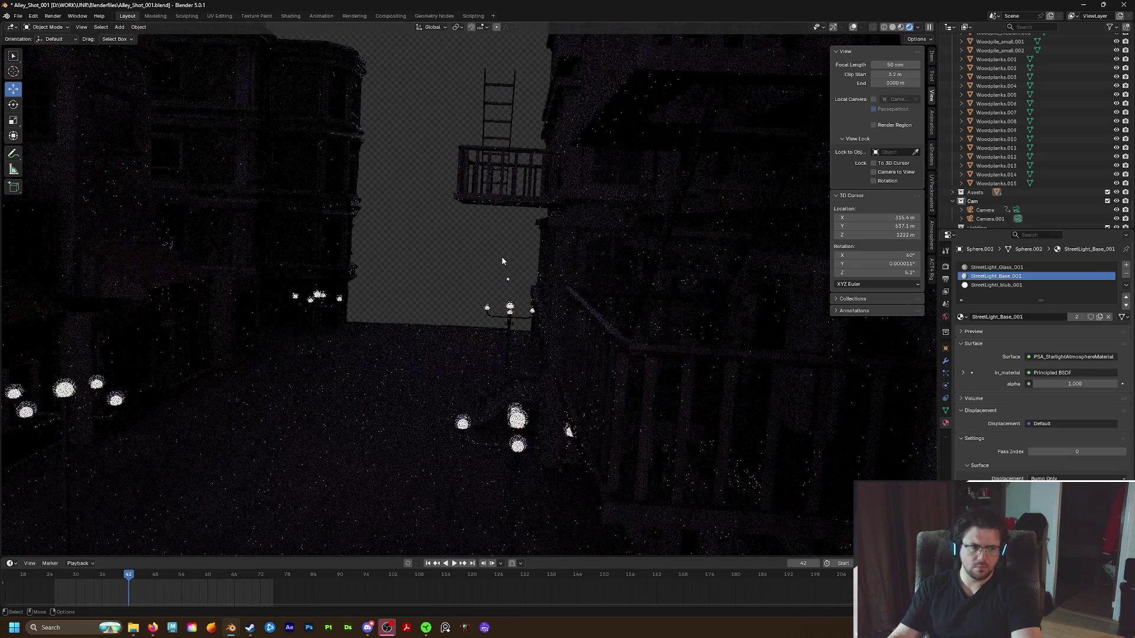
scroll(531, 254, "up", 3)
scroll(529, 247, "up", 2)
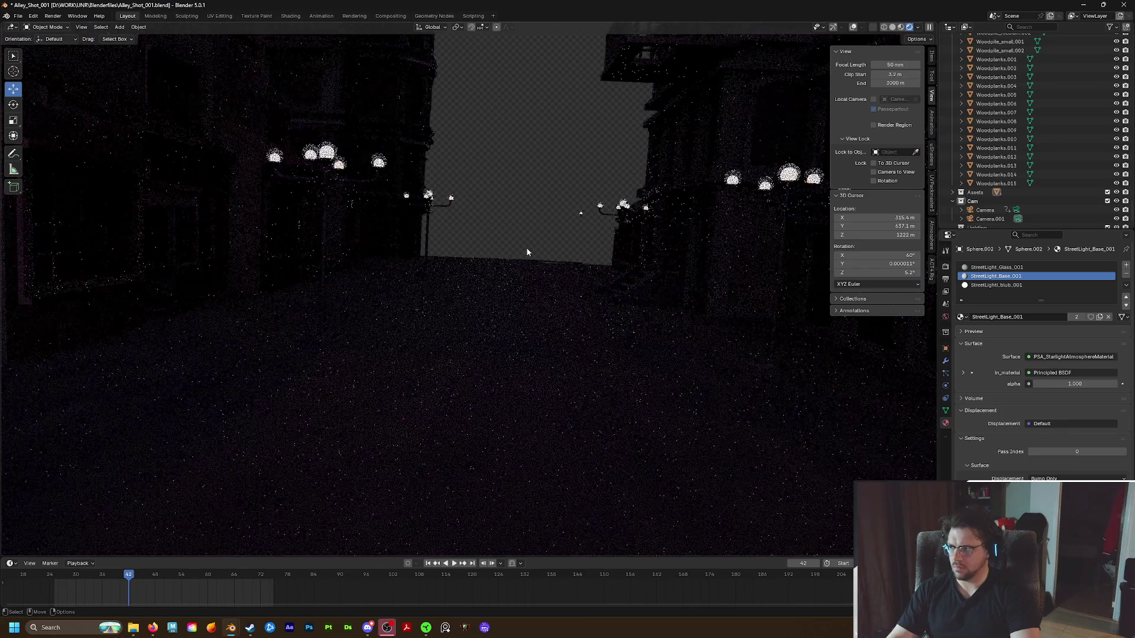
scroll(523, 252, "up", 2)
middle_click_drag(510, 259, 432, 318)
scroll(495, 264, "down", 2)
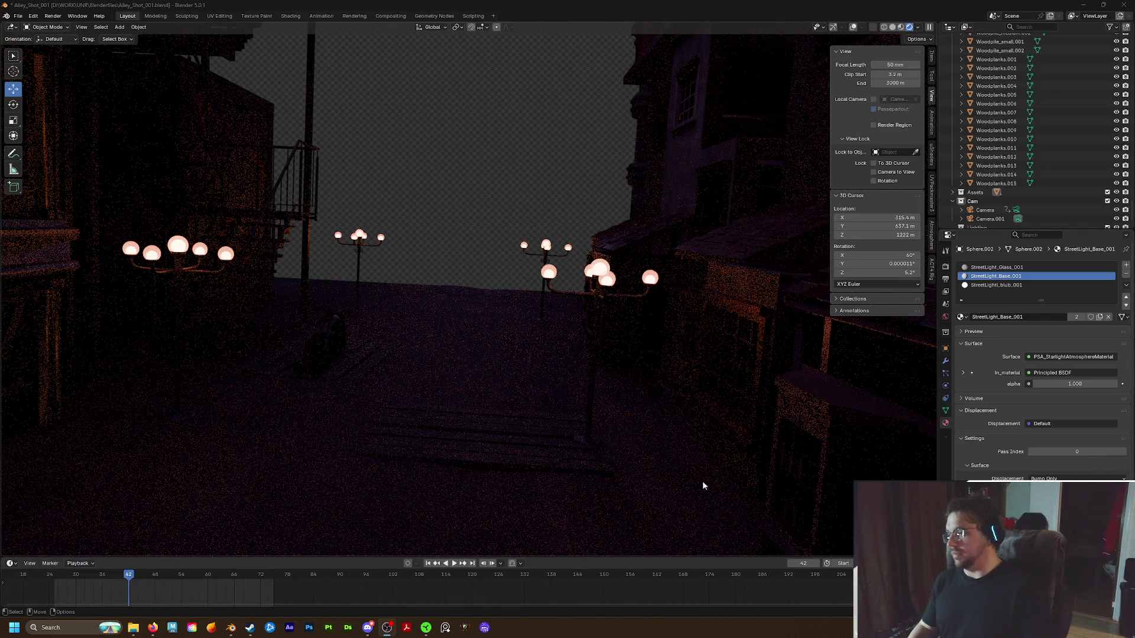
scroll(470, 320, "up", 2)
Return to Blender, select Ground_001 and show its PSA Atmosphere settings
key("super")
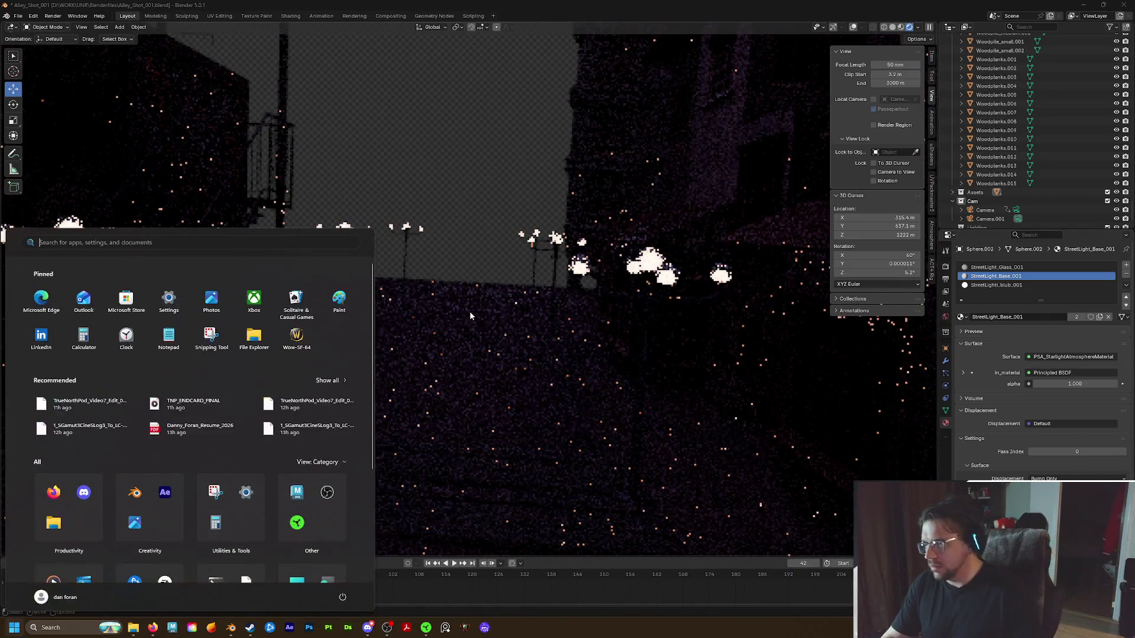
scroll(469, 310, "down", 2)
left_click(489, 295)
left_click(667, 232)
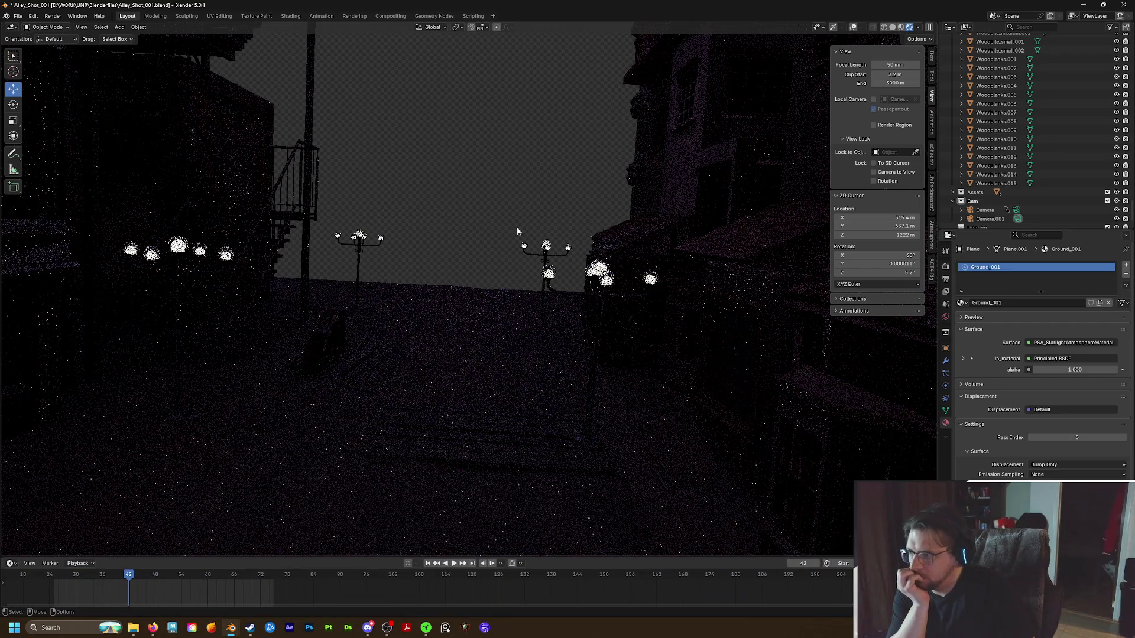
left_click(933, 235)
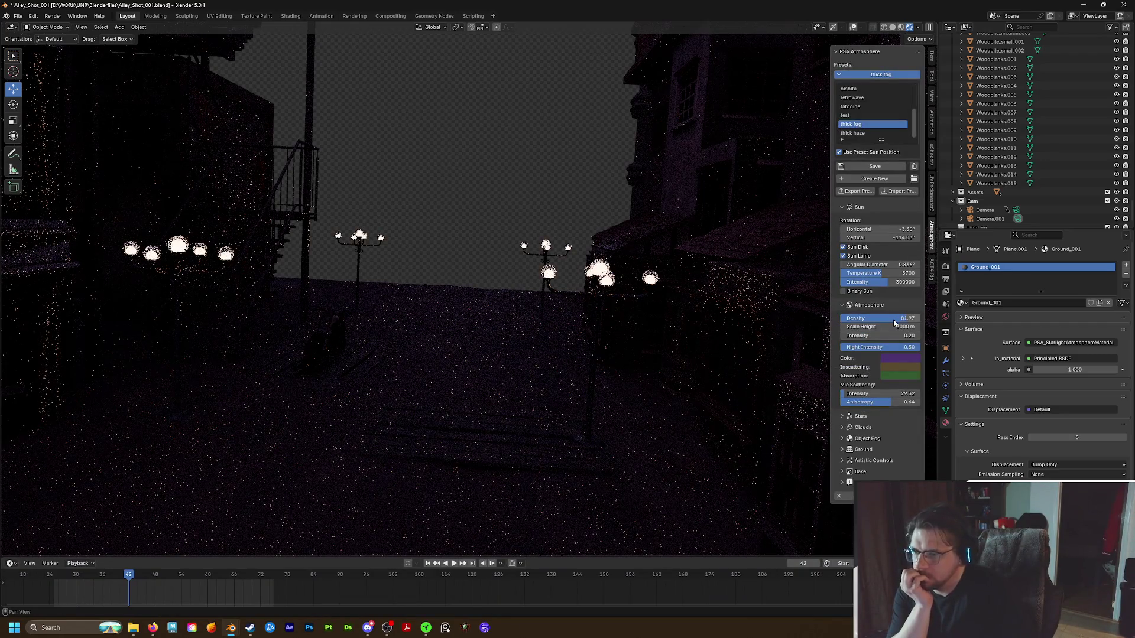
Drag the atmosphere sun's vertical rotation to about -75° for blue-purple fog
left_click_drag(887, 238, 905, 238)
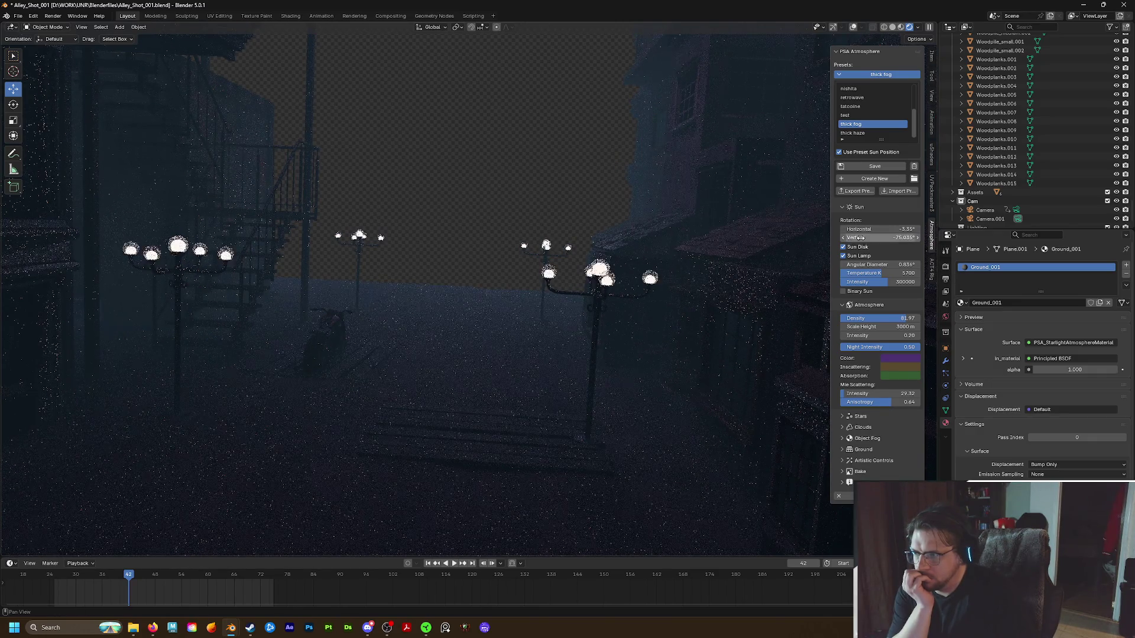
left_click_drag(896, 237, 905, 238)
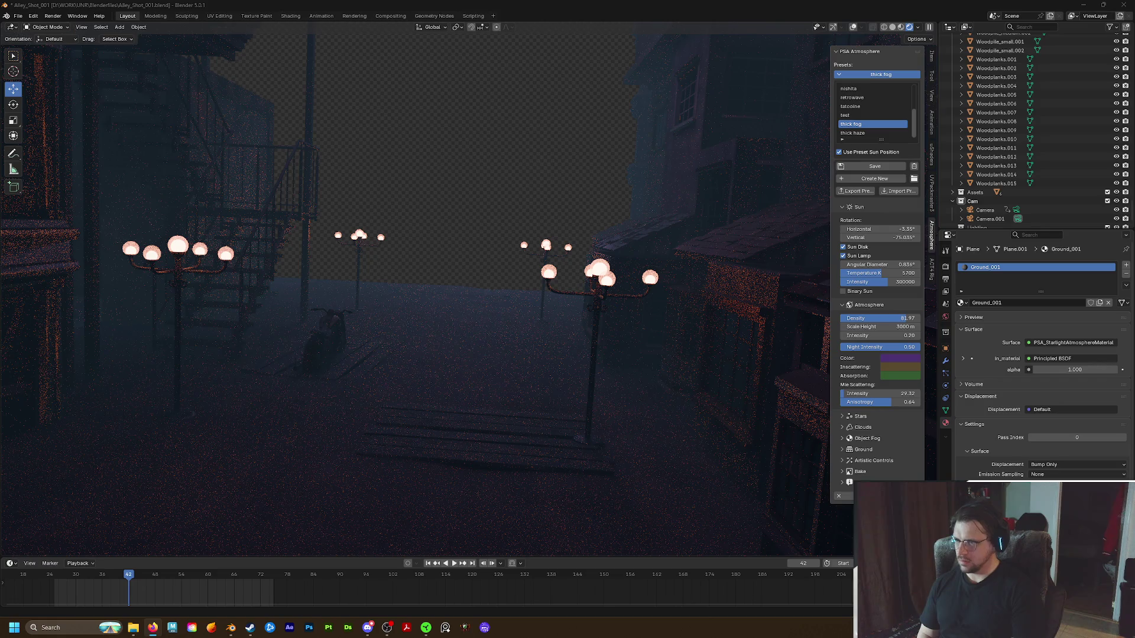
left_click(946, 266)
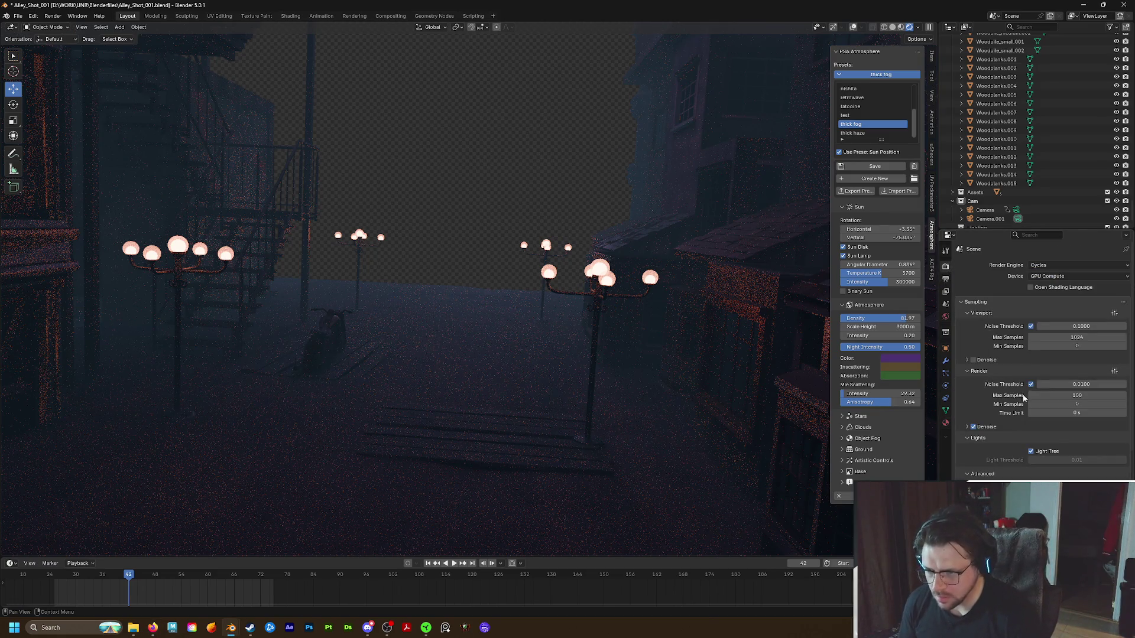
scroll(1010, 417, "down", 1)
scroll(1006, 421, "down", 1)
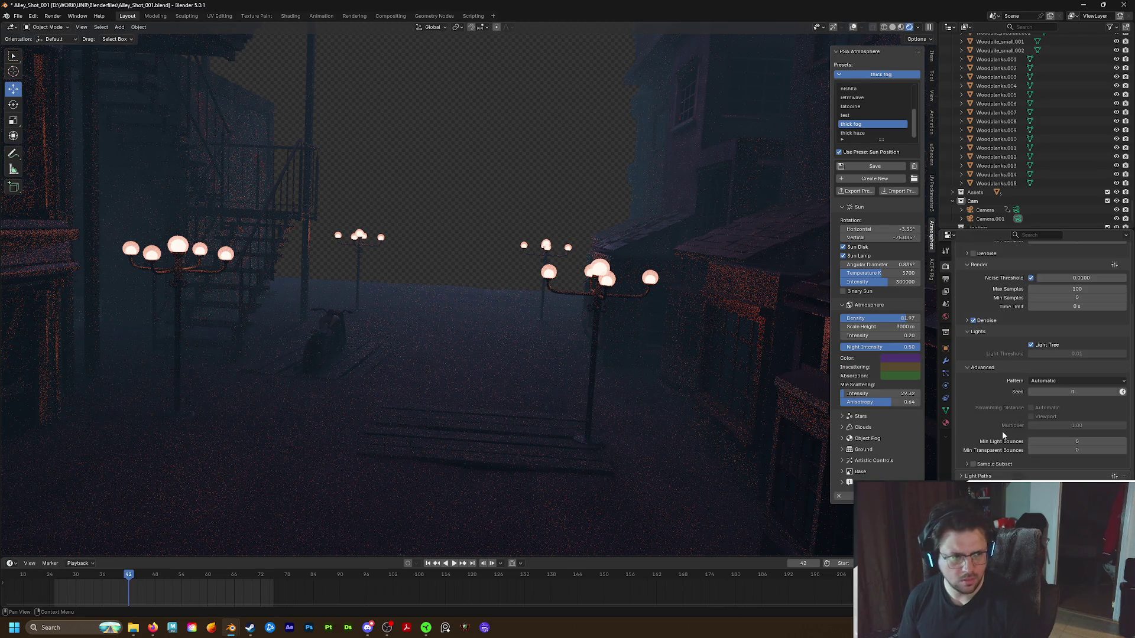
scroll(987, 434, "down", 1)
scroll(986, 435, "down", 2)
scroll(988, 432, "down", 1)
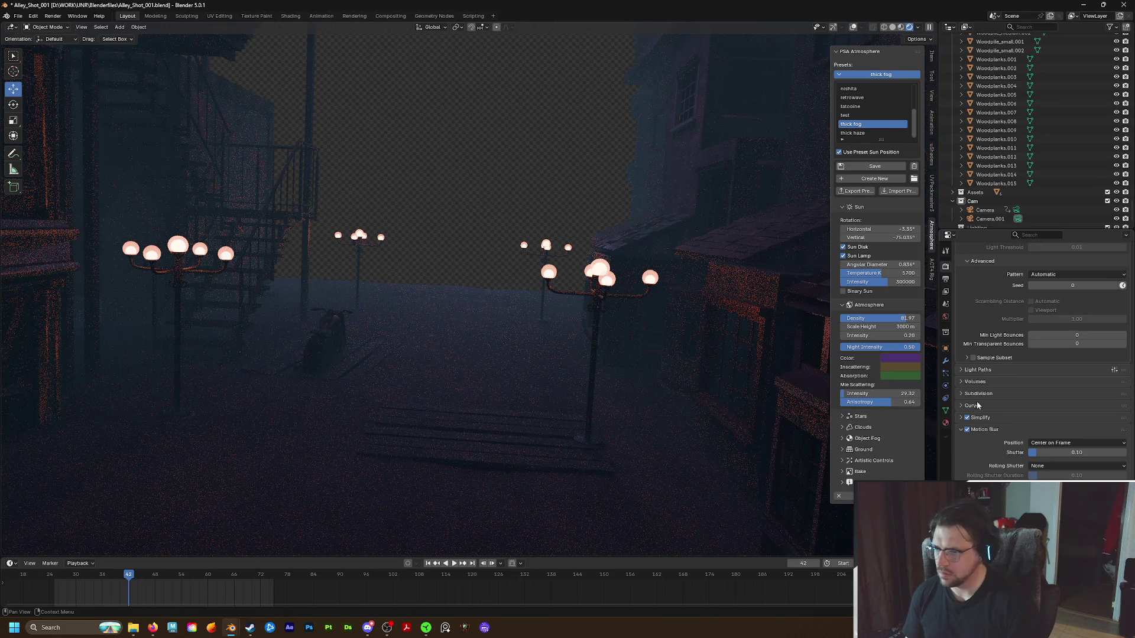
scroll(969, 410, "down", 2)
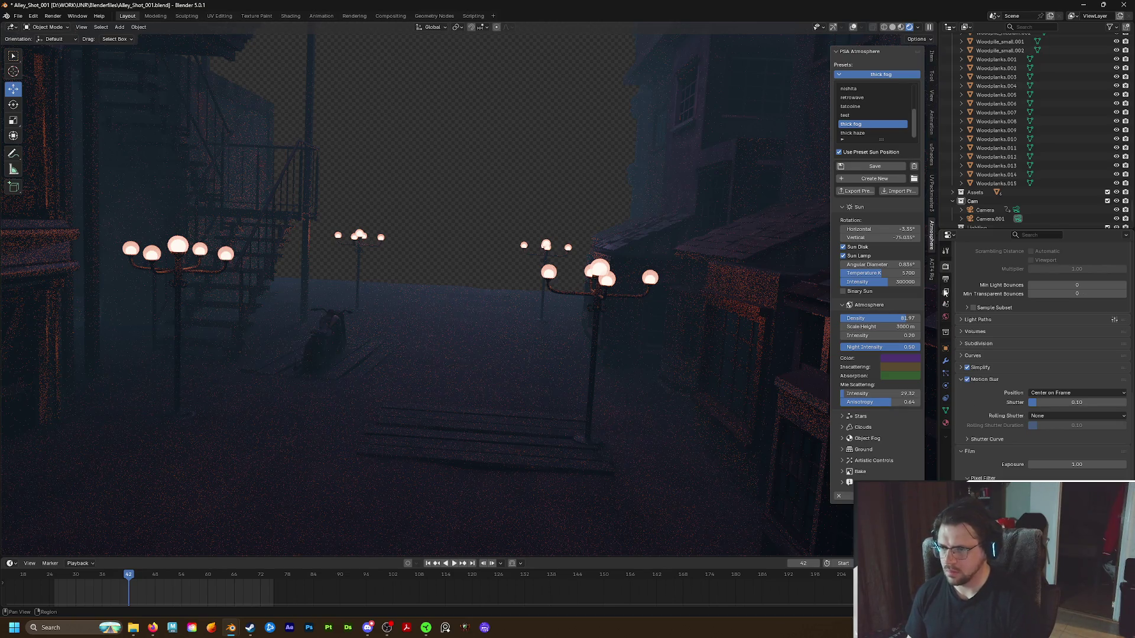
Check the Output resolution and frame range, then return to the Cycles render and sampling settings
left_click(945, 280)
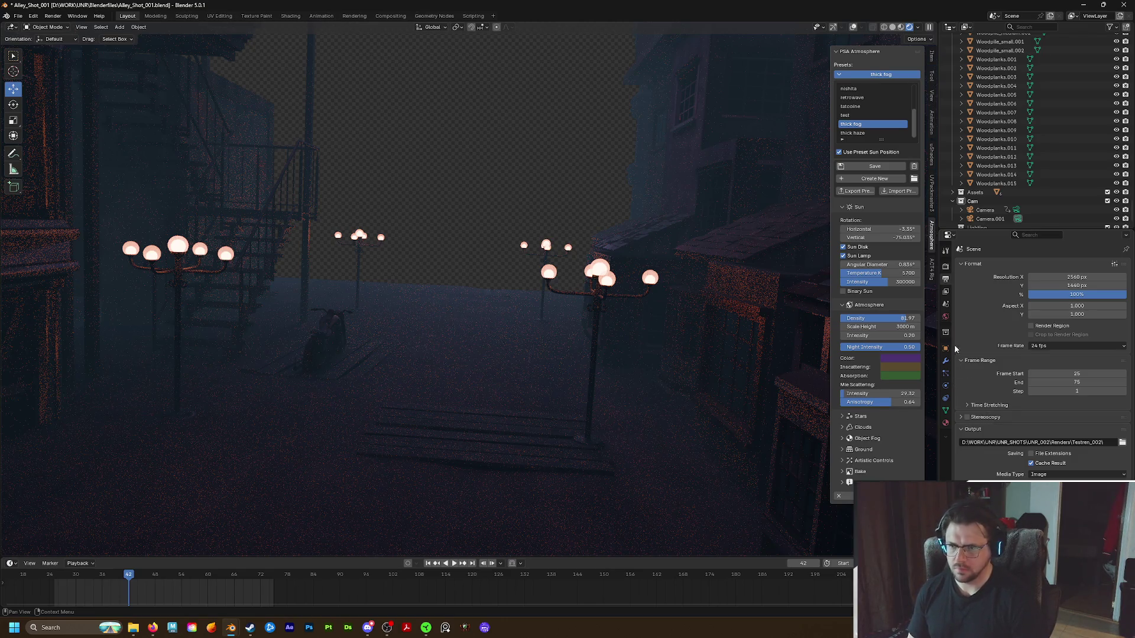
left_click(945, 266)
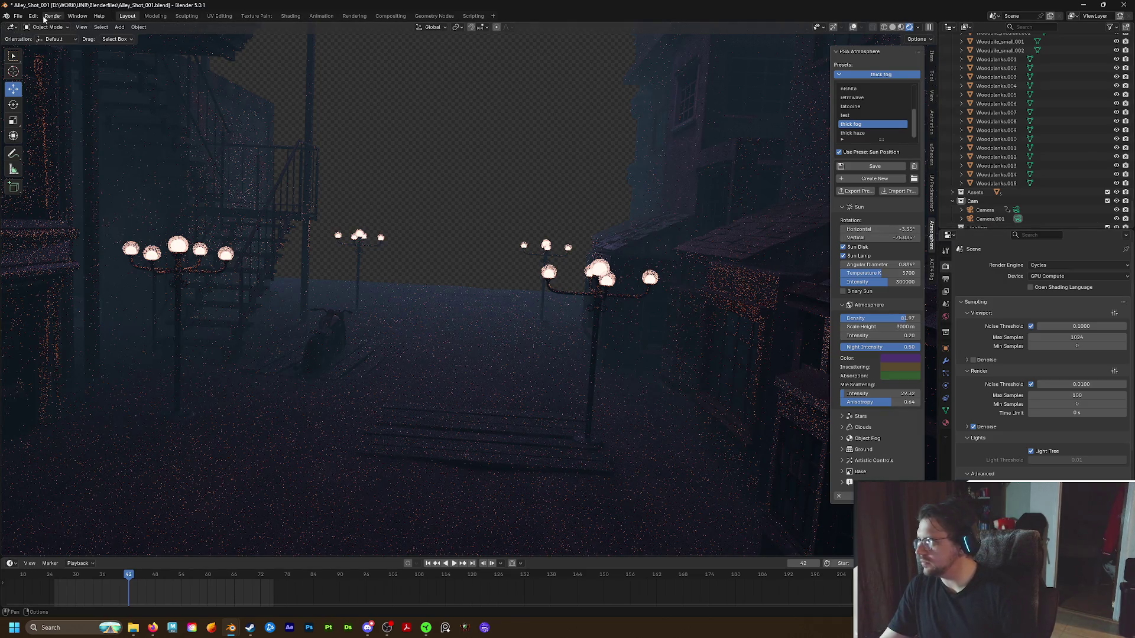
View the alley through the active camera and switch the viewport to Solid shading
left_click(81, 26)
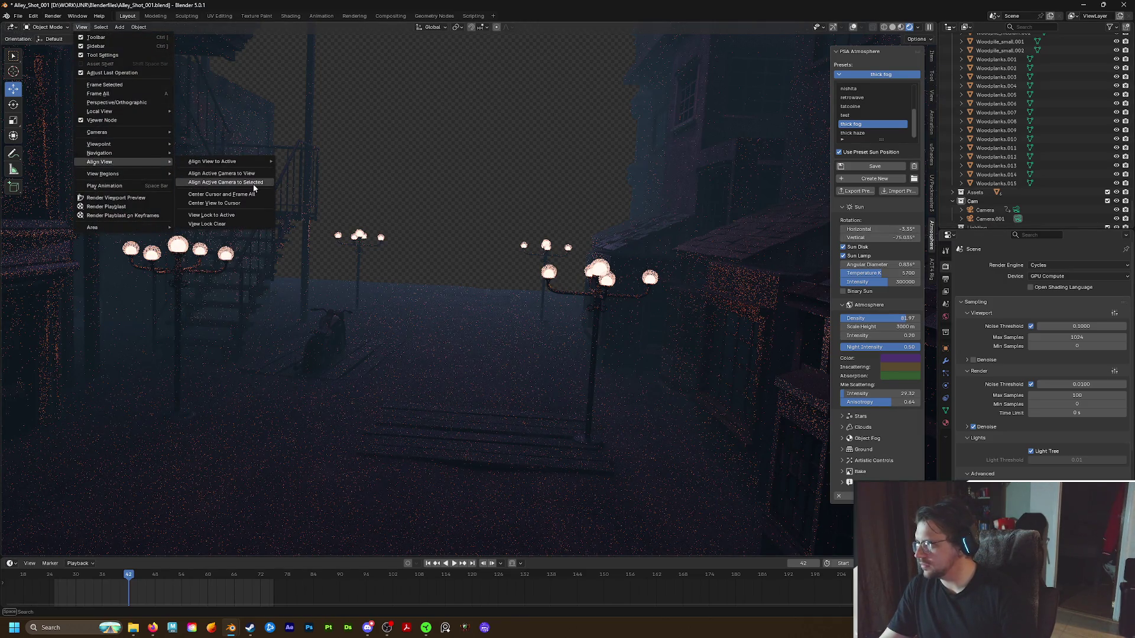
left_click(247, 173)
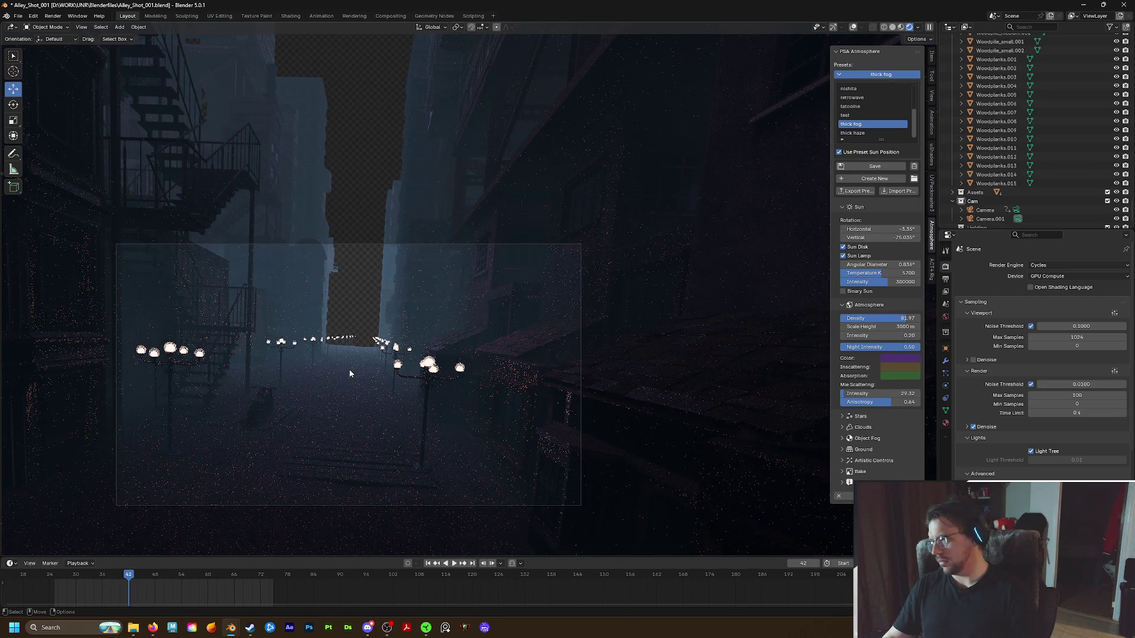
scroll(349, 374, "up", 2)
scroll(386, 322, "up", 1)
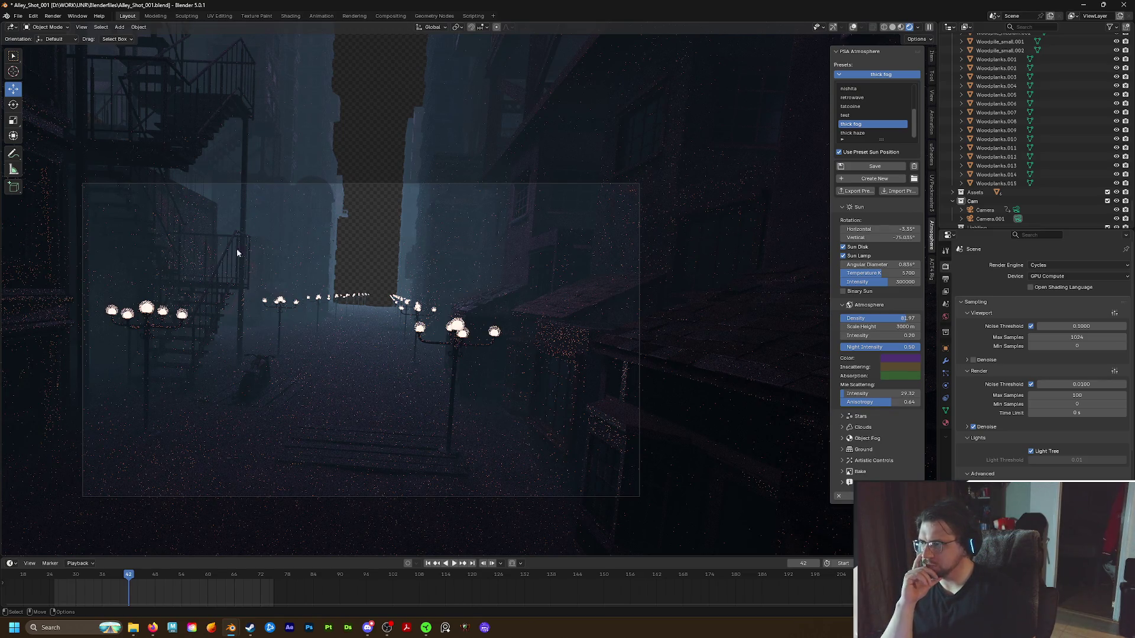
left_click(893, 27)
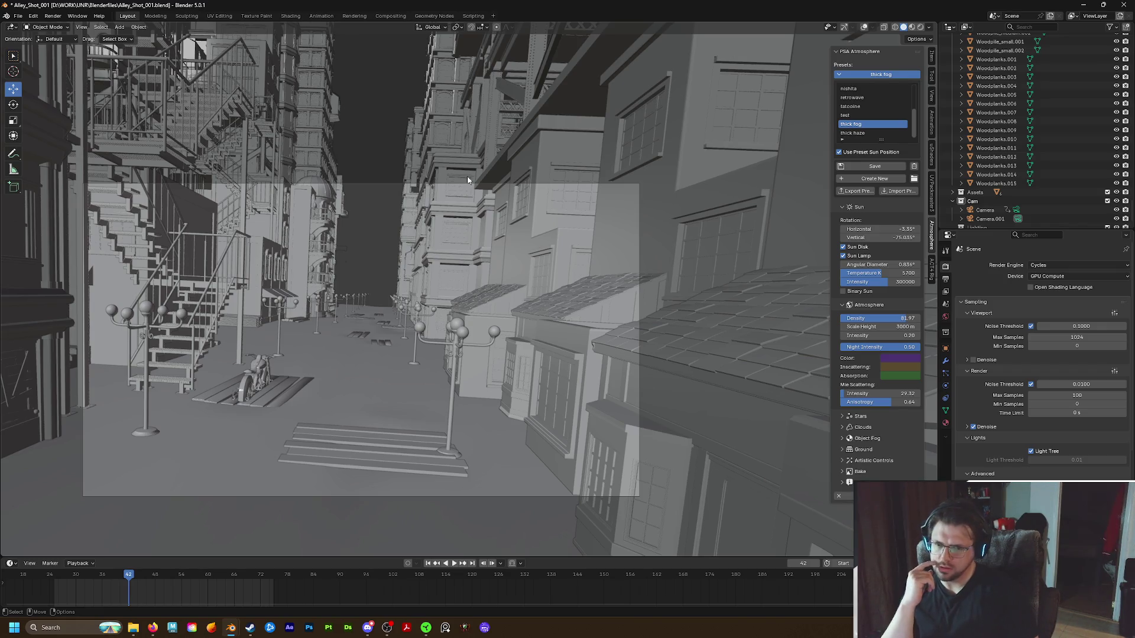
Bring up the Render menu over the plain grey camera-framed alley geometry
left_click(152, 628)
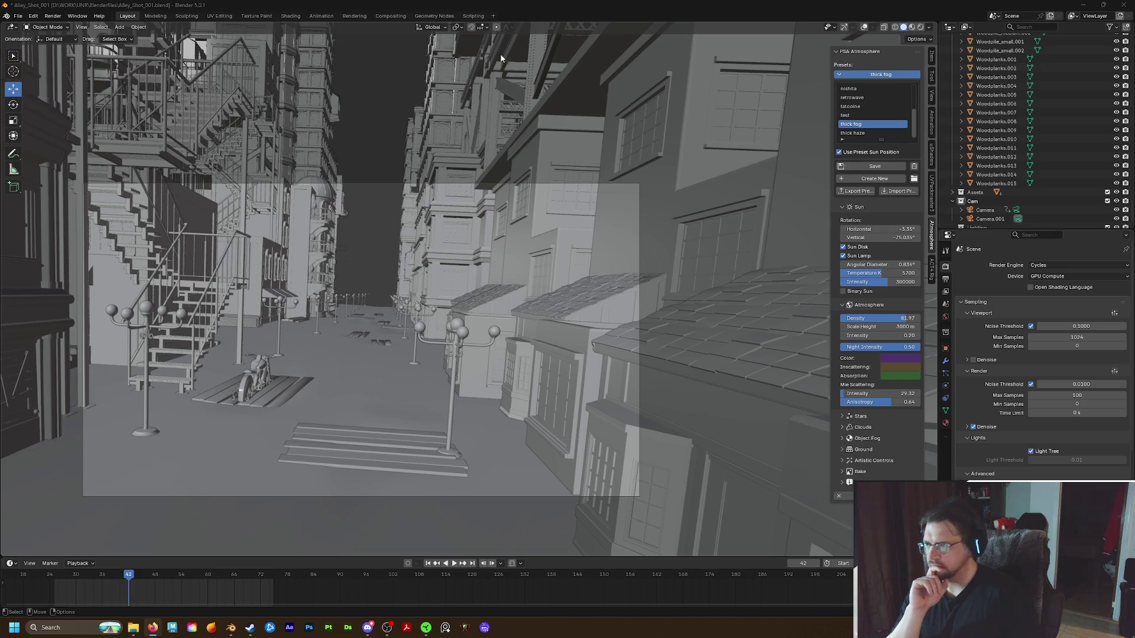
left_click(53, 16)
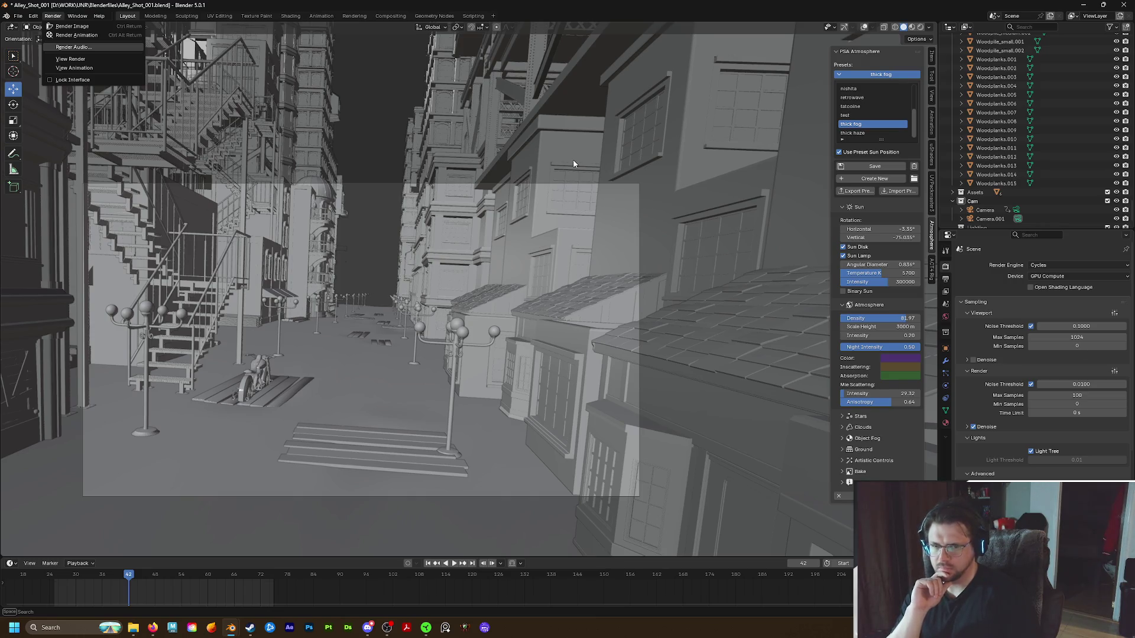
Render the current frame as a still image of the foggy alley in Cycles
left_click(52, 16)
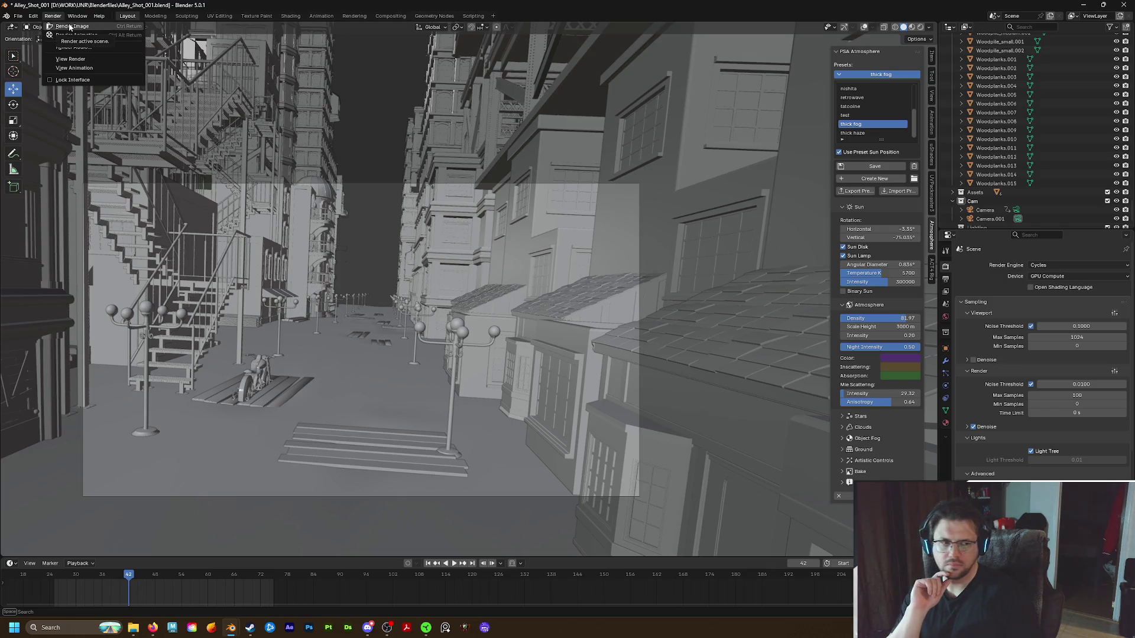
left_click(70, 27)
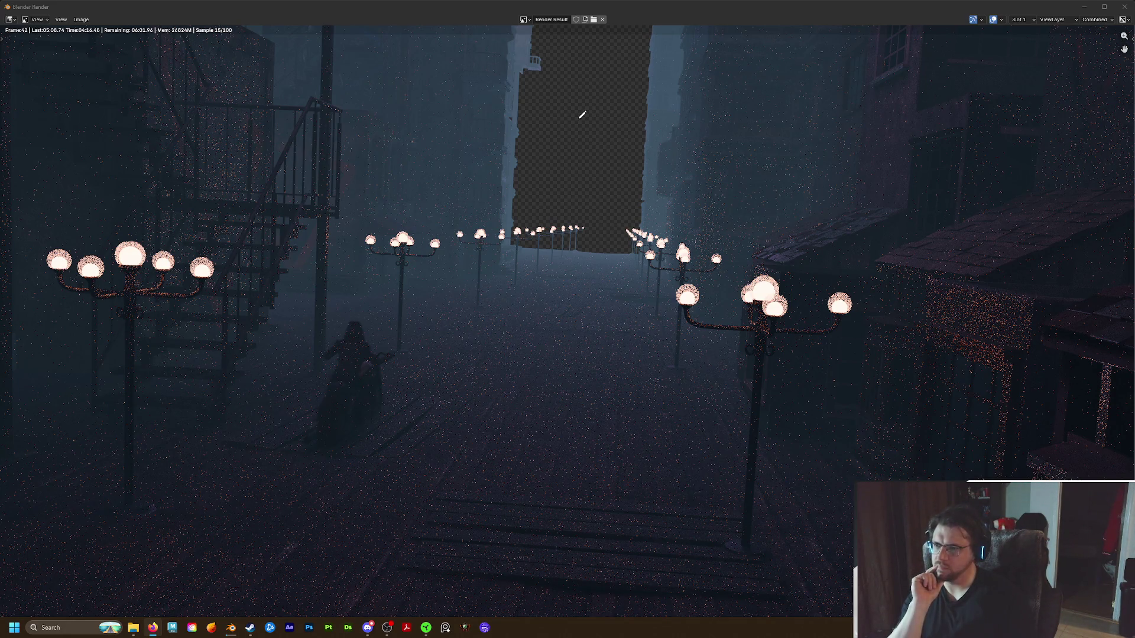
key("Home")
scroll(582, 114, "up", 1)
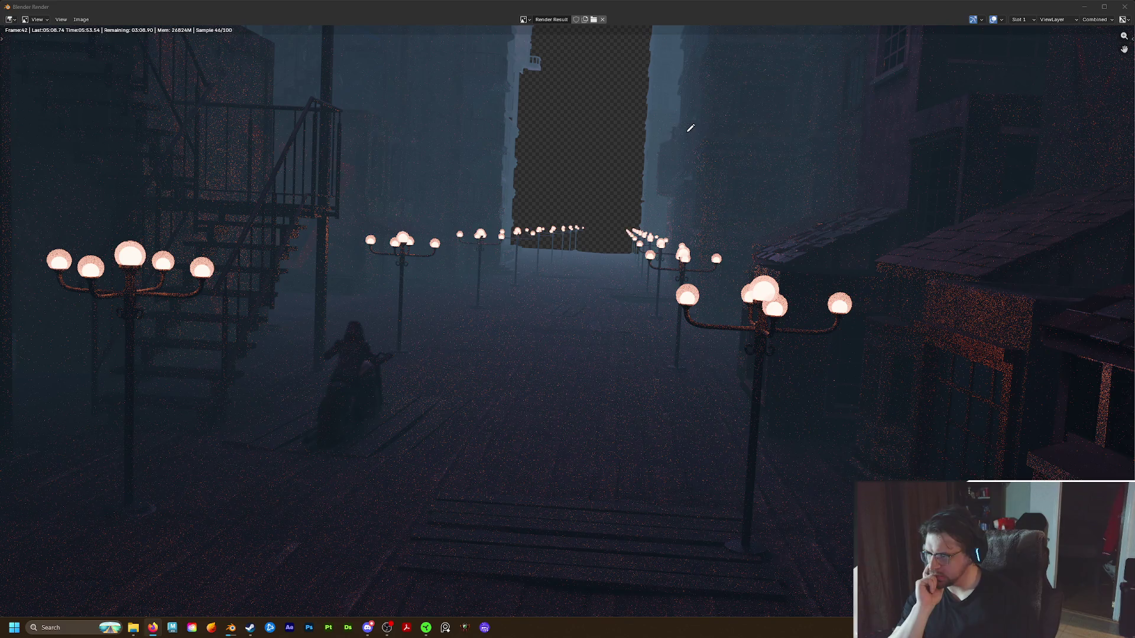
left_click(254, 18)
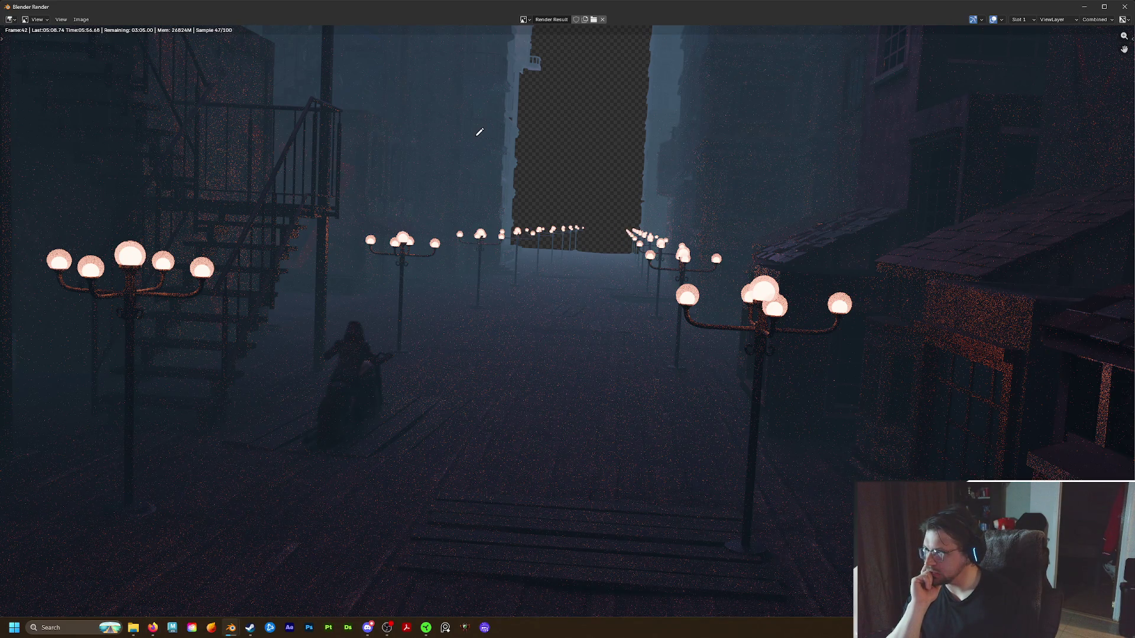